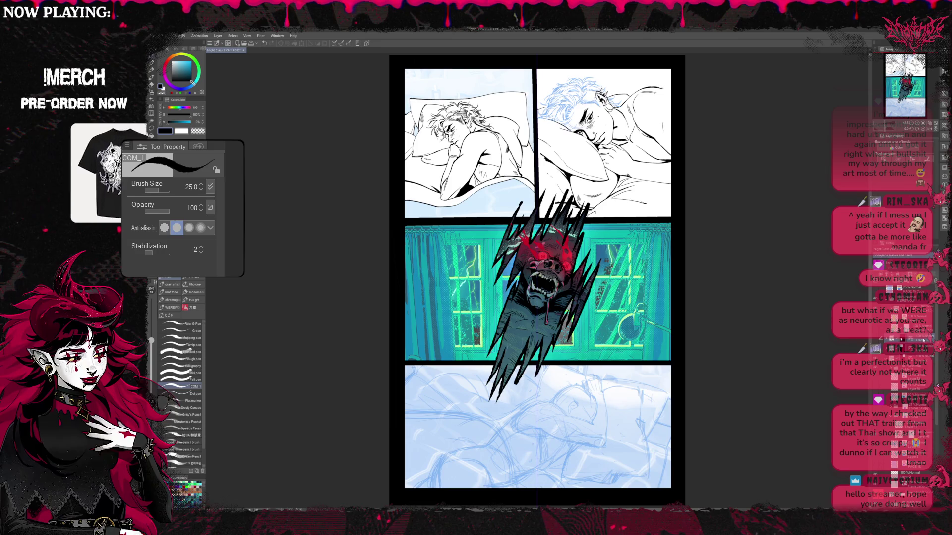
Step: Toggle the layer colour tint on the panel layers so the top-right panel's line art shows untinted
{"action": "left_click", "coordinate": [925, 341]}
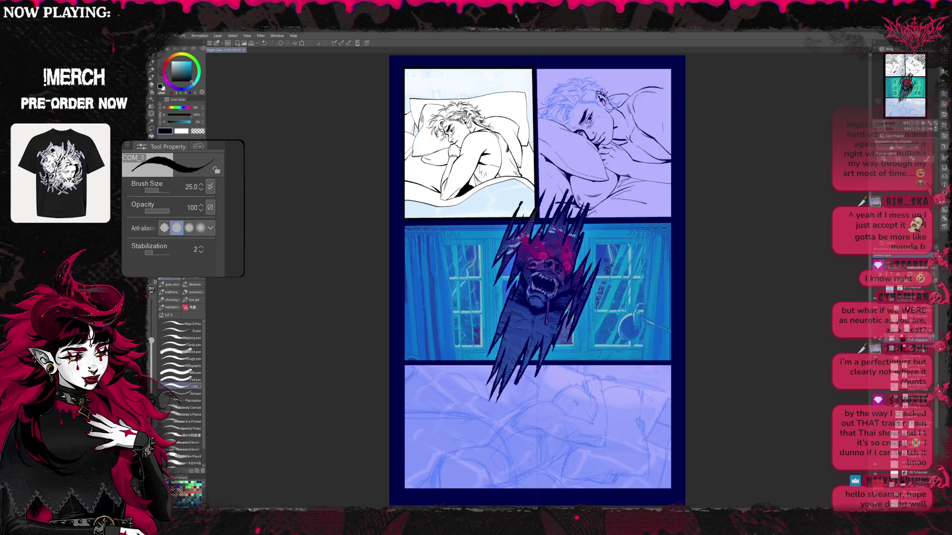
{"action": "left_click", "coordinate": [912, 327]}
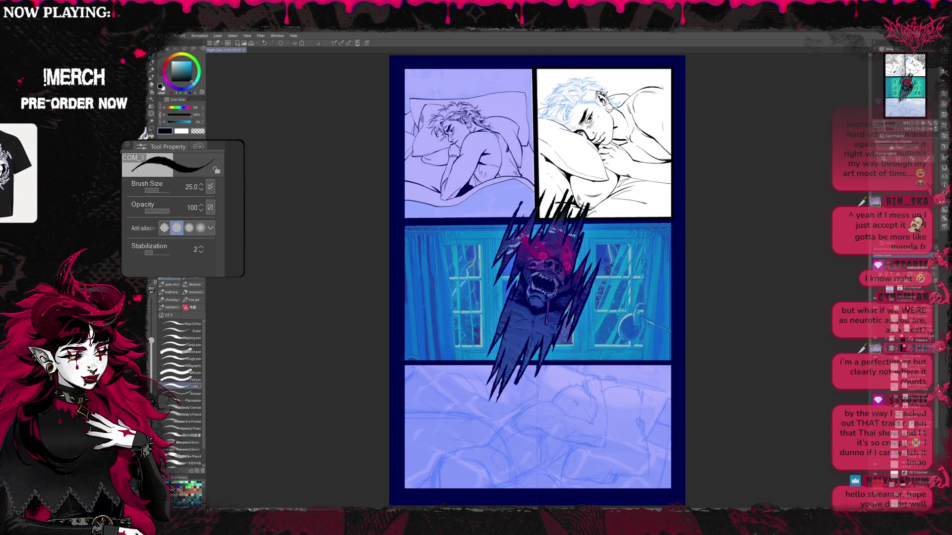
{"action": "left_click", "coordinate": [912, 327]}
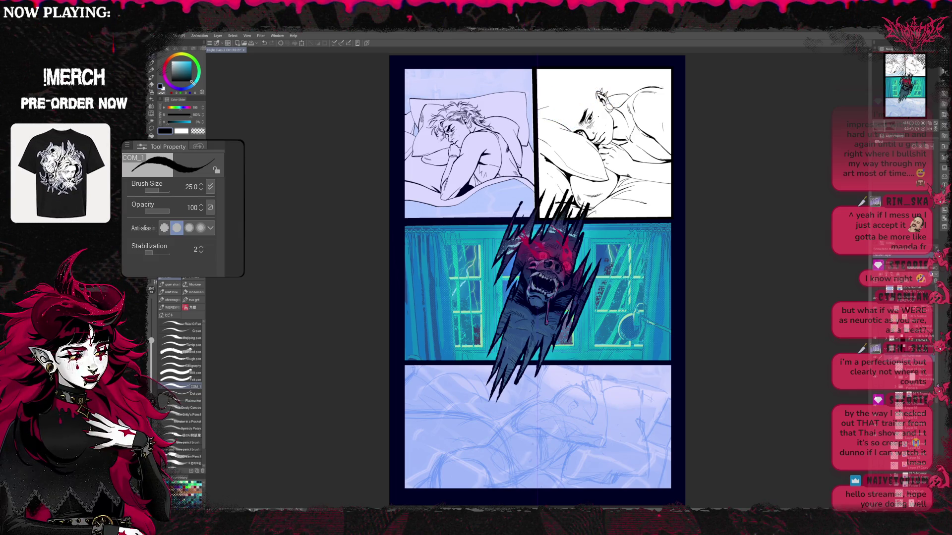
Step: Undo to bring back the blue hair sketch, zoom in on the page, and hide the werewolf overlay
{"action": "key", "text": "ctrl+z"}
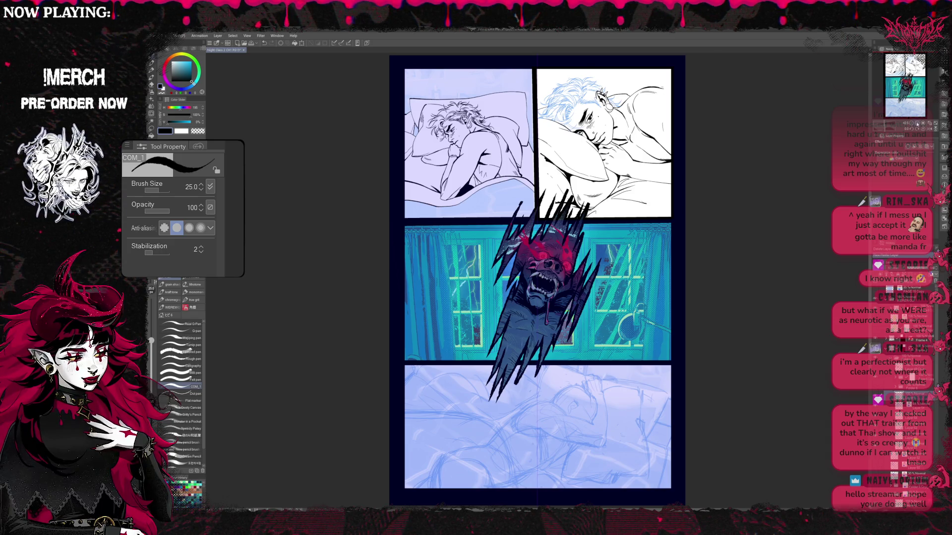
{"action": "key", "text": "ctrl+plus"}
{"action": "key", "text": "ctrl+plus"}
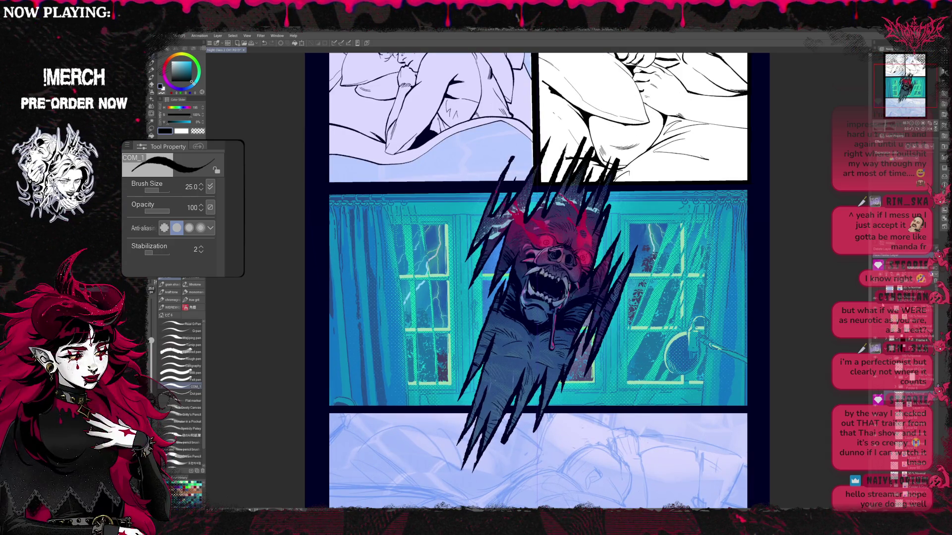
{"action": "key", "text": "ctrl+z"}
Step: Move up to the two top bedroom panels, toggle the layer tint between them, and zoom to 100%
{"action": "scroll", "coordinate": [763, 321], "scroll_direction": "up", "scroll_amount": 3}
{"action": "scroll", "coordinate": [763, 320], "scroll_direction": "up", "scroll_amount": 2}
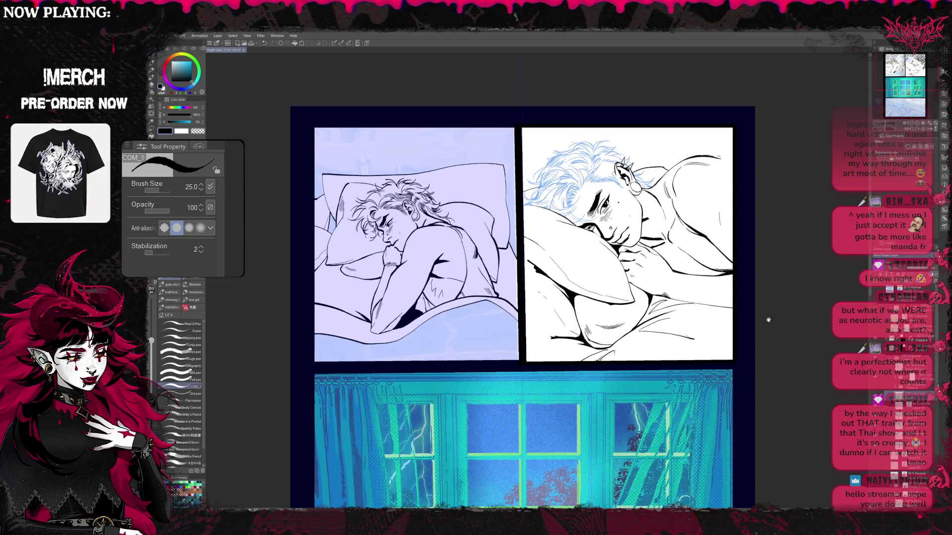
{"action": "key", "text": "ctrl+z"}
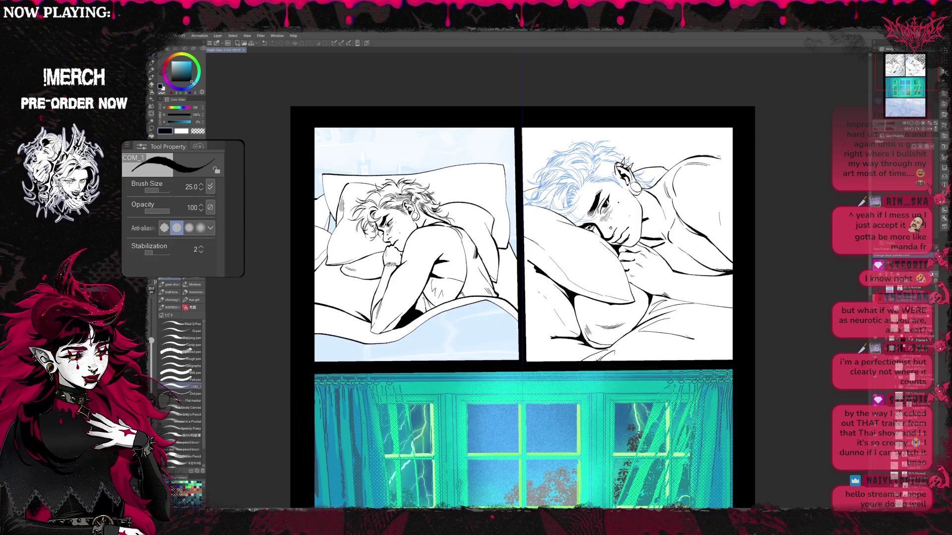
{"action": "key", "text": "ctrl+y"}
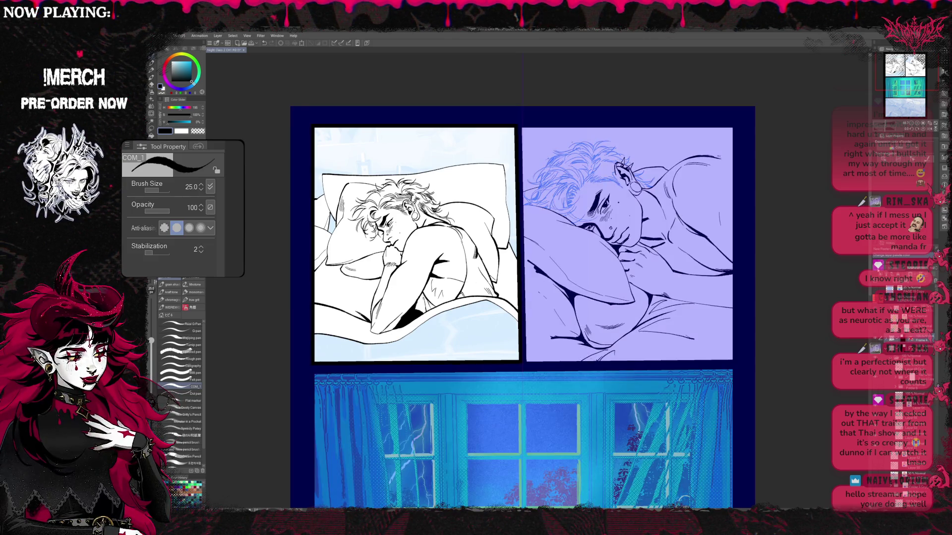
{"action": "key", "text": "ctrl+z"}
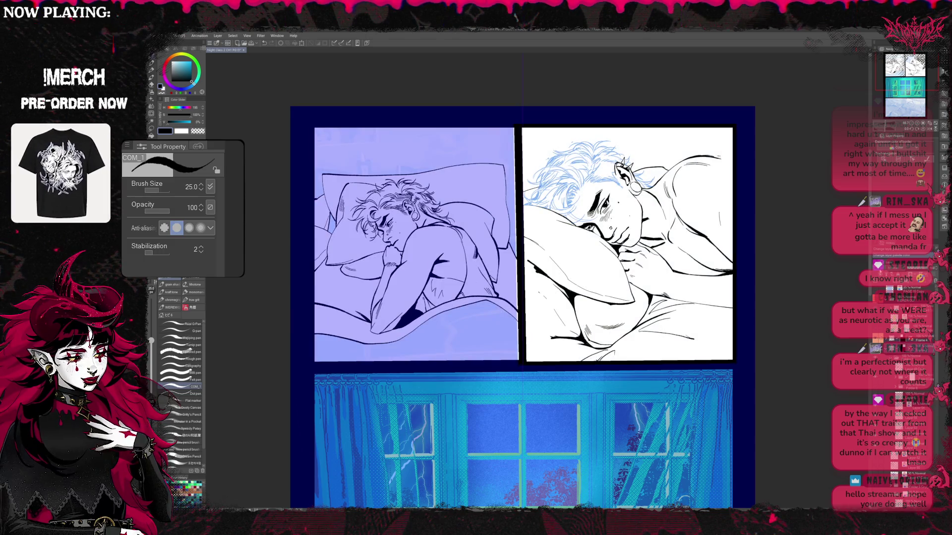
{"action": "key", "text": "ctrl+y"}
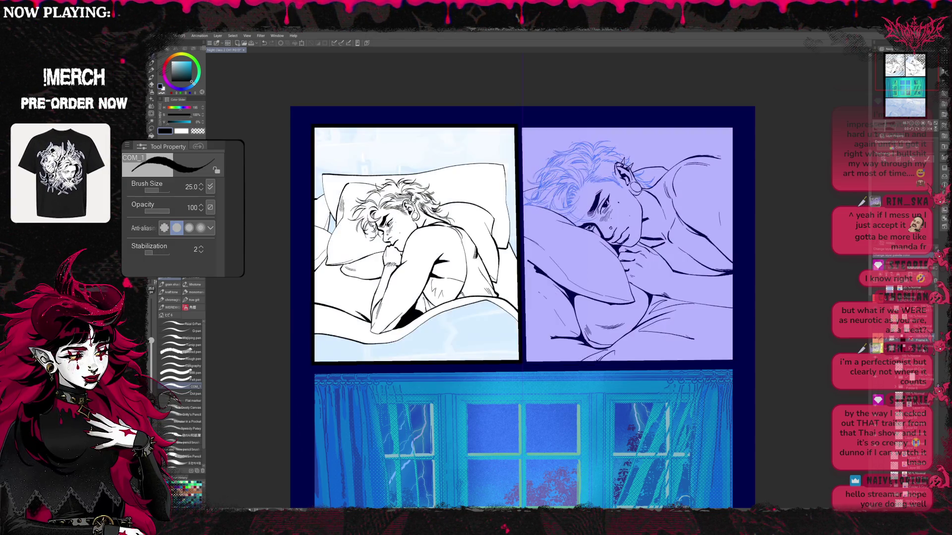
{"action": "key", "text": "ctrl+z"}
{"action": "key", "text": "ctrl+z"}
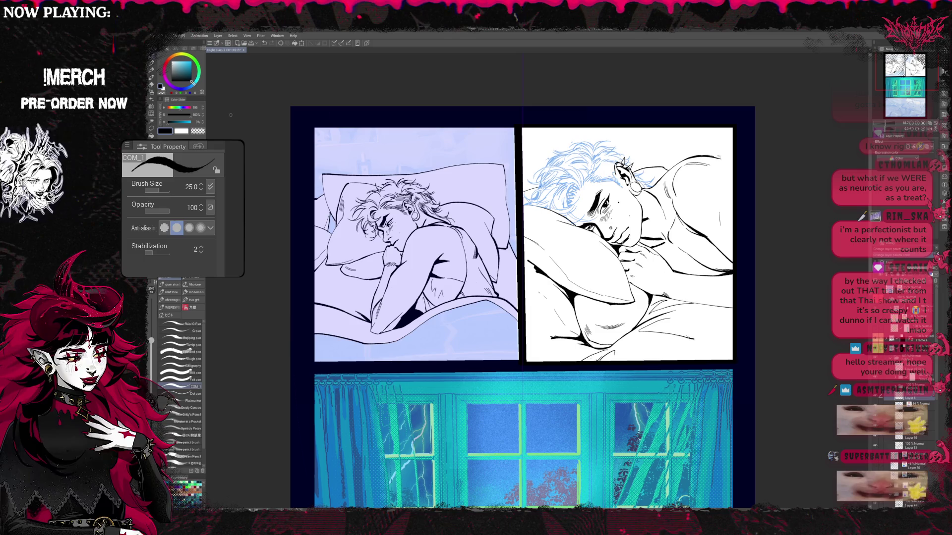
{"action": "key", "text": "ctrl+plus"}
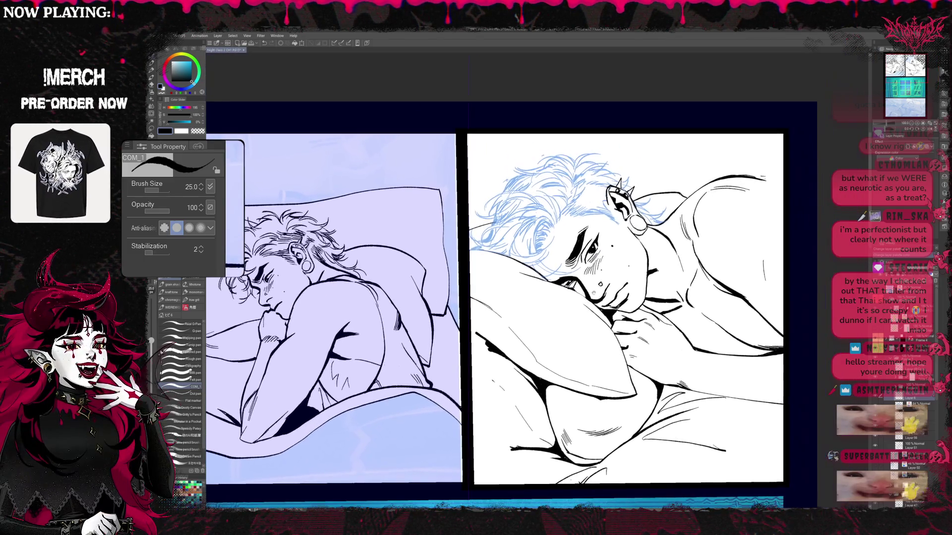
Step: Zoom in on the face, sketch a guide stroke in the hair, and target the 64% Normal layer
{"action": "key", "text": "ctrl+plus"}
{"action": "left_click_drag", "start_coordinate": [673, 236], "coordinate": [651, 255]}
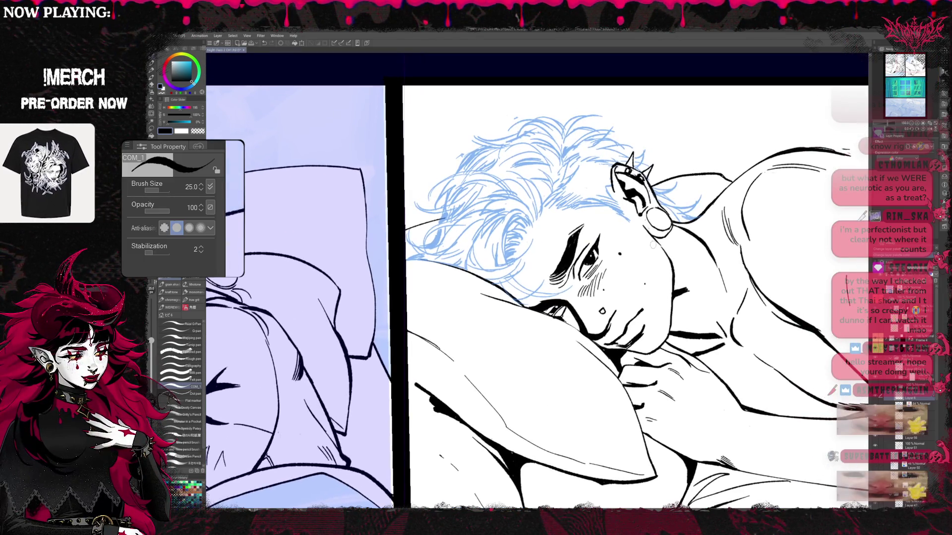
{"action": "left_click_drag", "start_coordinate": [476, 273], "coordinate": [534, 234]}
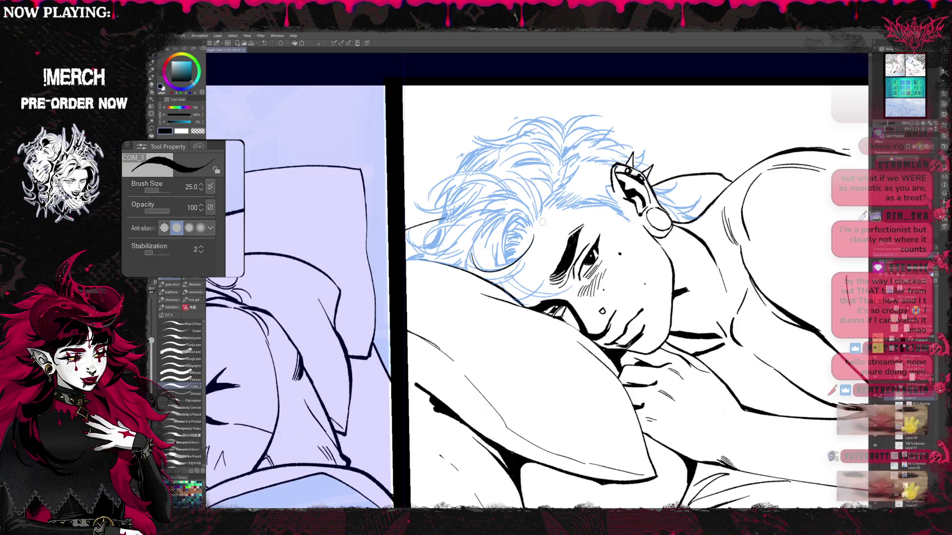
{"action": "left_click", "coordinate": [912, 404]}
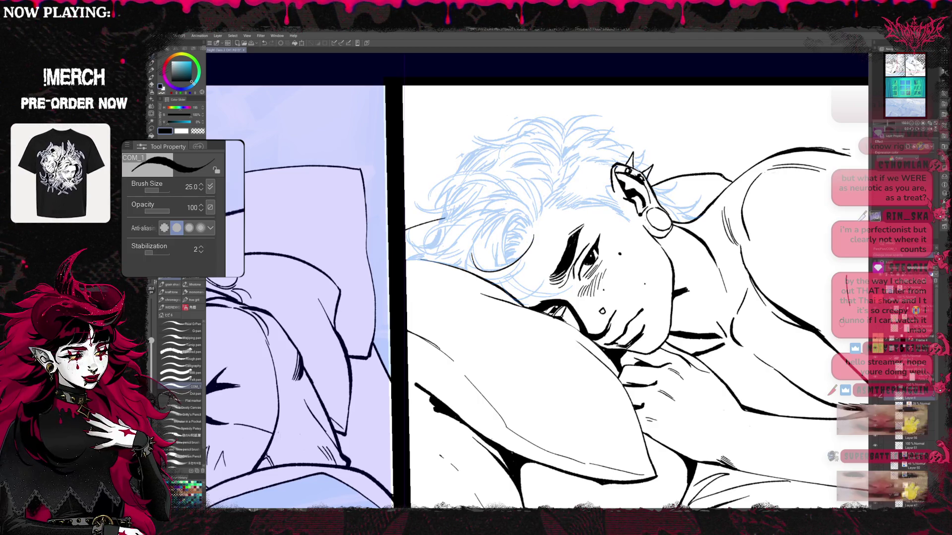
Step: Ink the curve along the ear and hairline and a stroke at the hair's left edge, then rotate the face upright
{"action": "mouse_move", "coordinate": [507, 271]}
{"action": "left_mouse_down"}
{"action": "mouse_move", "coordinate": [503, 260]}
{"action": "mouse_move", "coordinate": [531, 214]}
{"action": "left_mouse_up"}
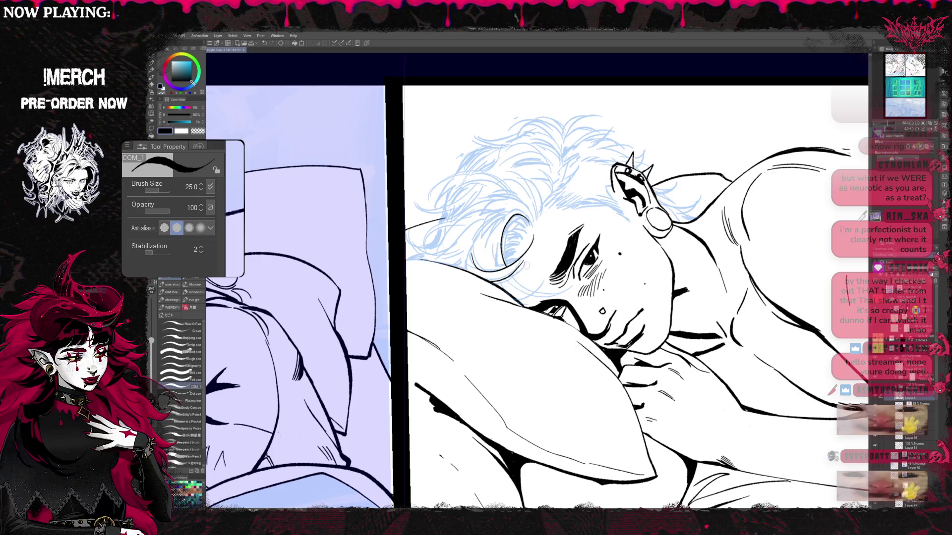
{"action": "left_click_drag", "start_coordinate": [489, 283], "coordinate": [527, 256]}
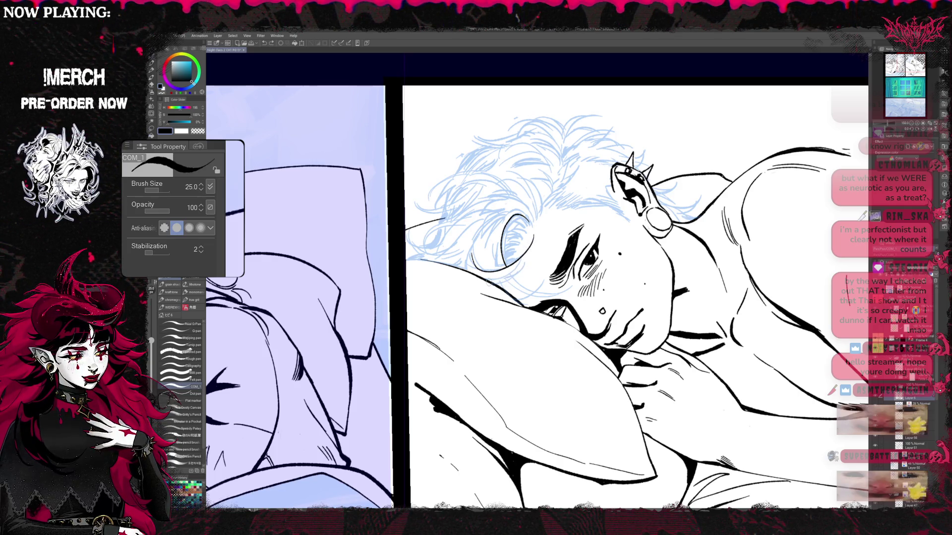
{"action": "left_click_drag", "start_coordinate": [486, 282], "coordinate": [531, 249]}
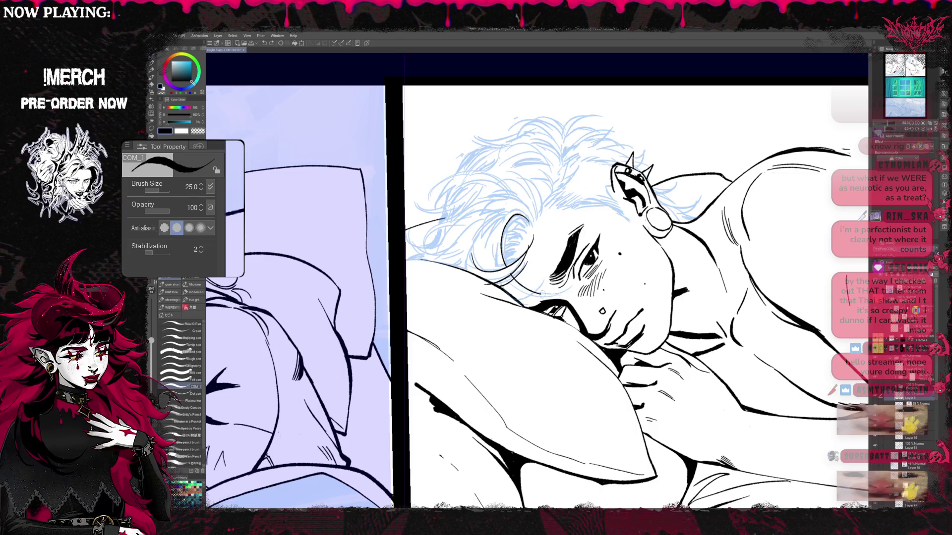
{"action": "mouse_move", "coordinate": [469, 278]}
{"action": "left_mouse_down"}
{"action": "mouse_move", "coordinate": [468, 248]}
{"action": "mouse_move", "coordinate": [503, 214]}
{"action": "left_mouse_up"}
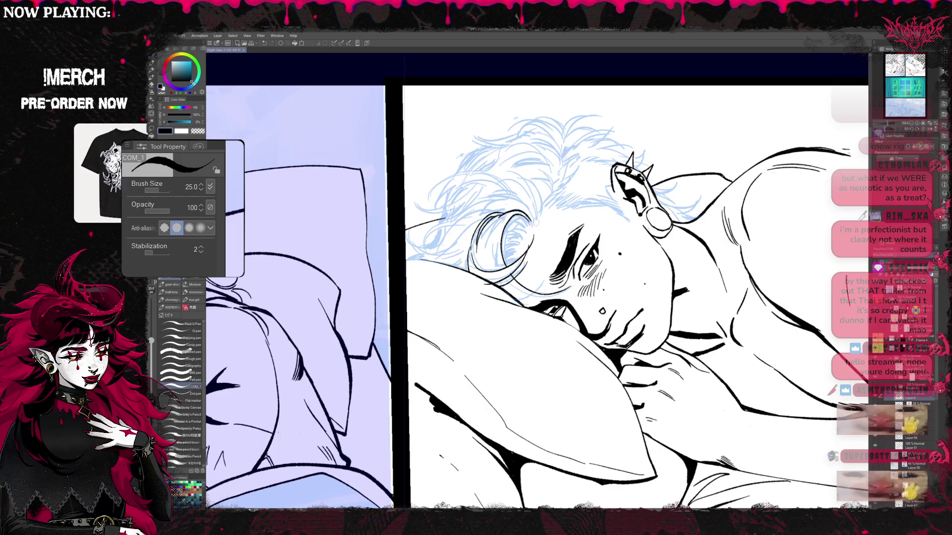
{"action": "left_click_drag", "start_coordinate": [591, 224], "coordinate": [579, 229]}
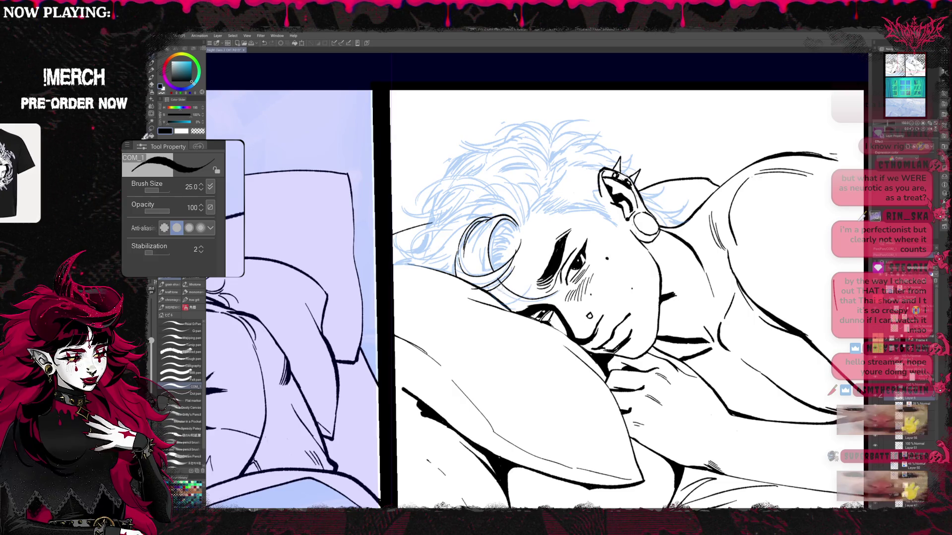
{"action": "left_click_drag", "start_coordinate": [555, 247], "coordinate": [575, 290]}
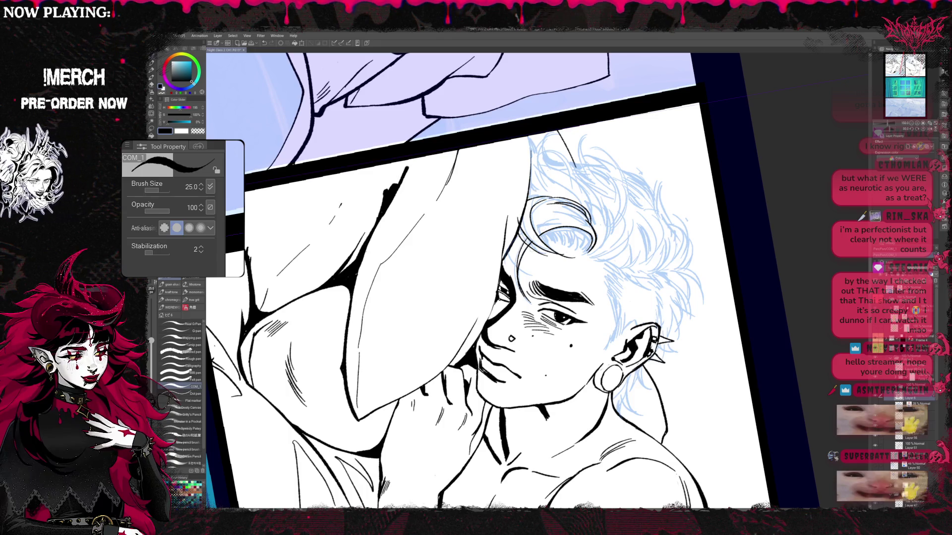
Step: Ink short strands at the hair's left edge, then an ear outline with its inner curve and a small earring hole
{"action": "left_click_drag", "start_coordinate": [530, 233], "coordinate": [513, 272]}
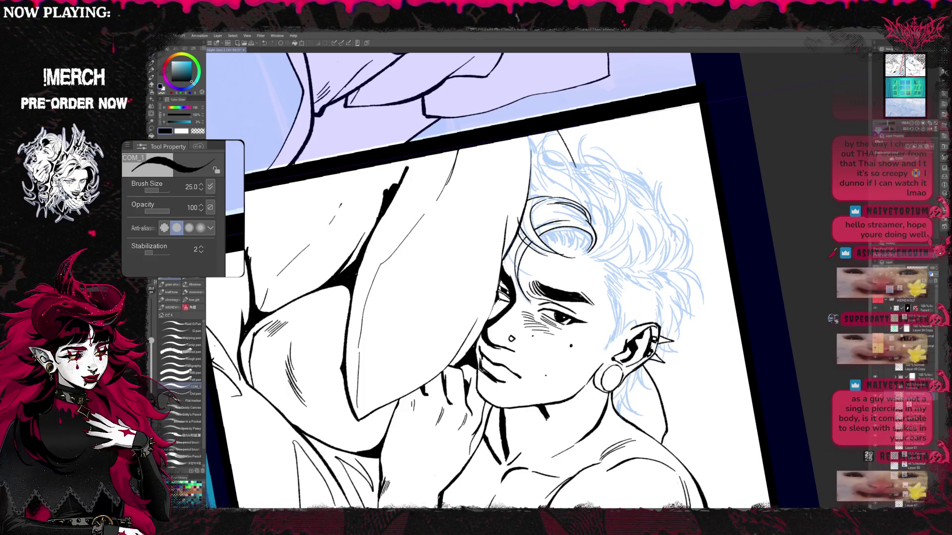
{"action": "scroll", "coordinate": [488, 280], "scroll_direction": "up", "scroll_amount": 1}
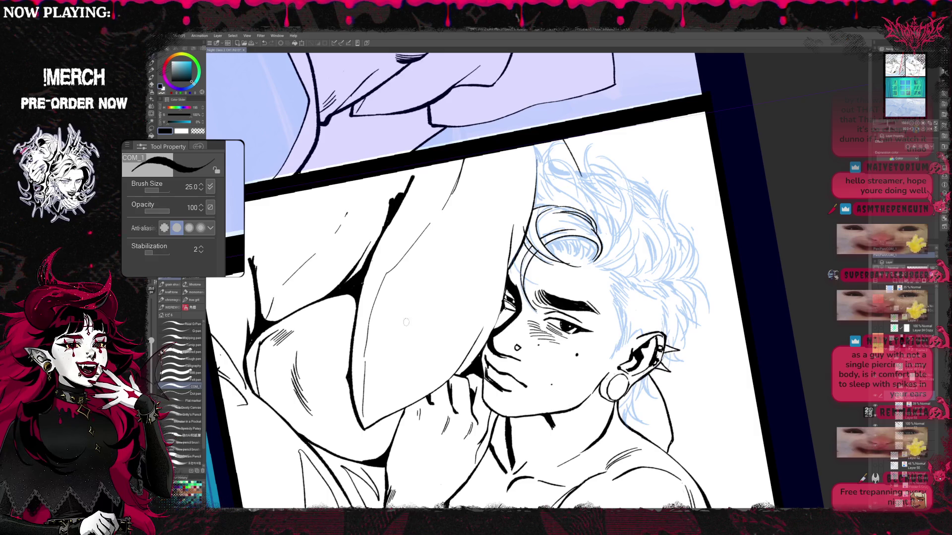
{"action": "left_click_drag", "start_coordinate": [415, 278], "coordinate": [417, 328]}
{"action": "left_click_drag", "start_coordinate": [433, 286], "coordinate": [423, 323]}
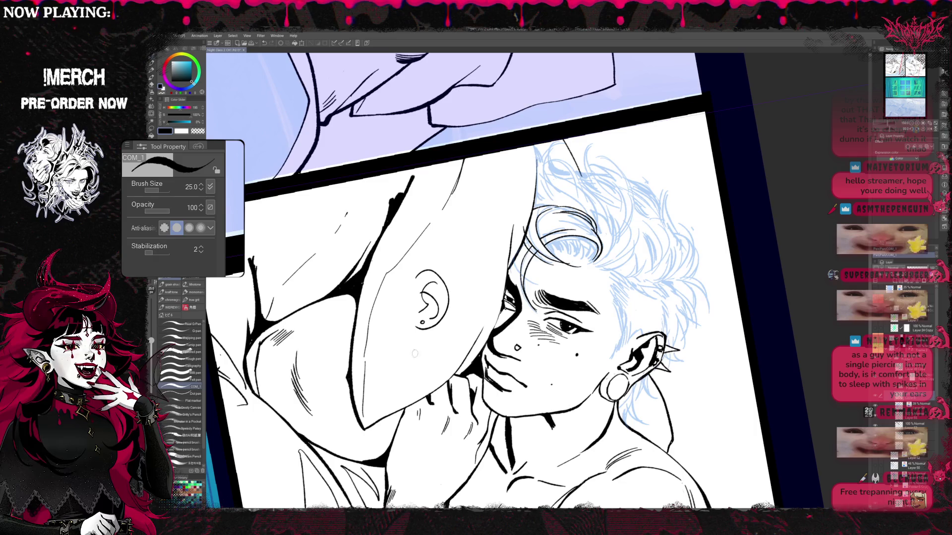
{"action": "left_click_drag", "start_coordinate": [393, 344], "coordinate": [395, 366]}
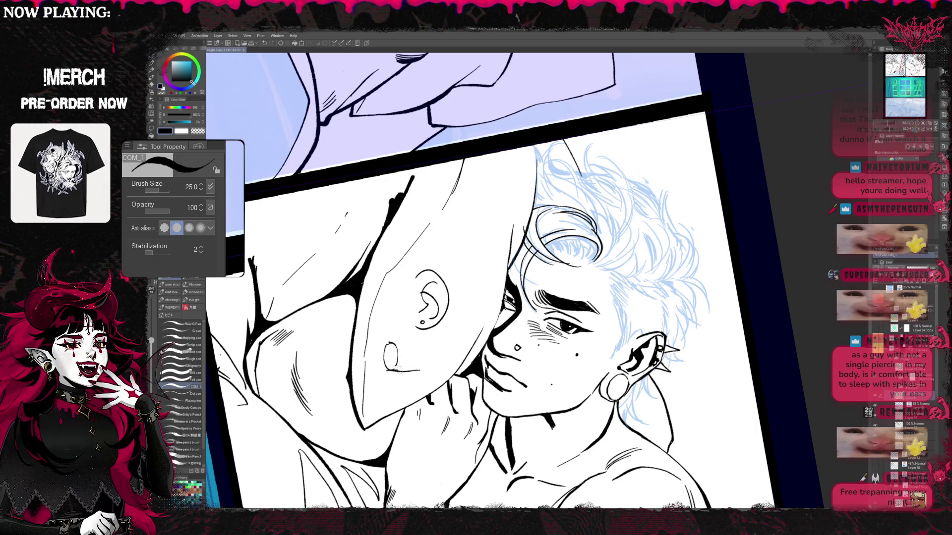
Step: Ink a tube-shaped earring below the left ear with top edge, underside and a curved stroke beneath
{"action": "left_click_drag", "start_coordinate": [388, 342], "coordinate": [463, 358]}
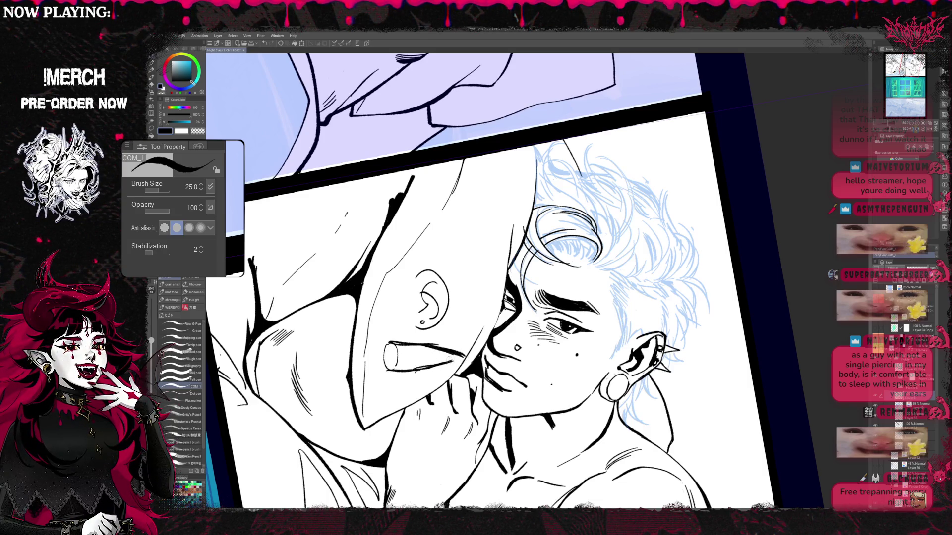
{"action": "left_click_drag", "start_coordinate": [394, 367], "coordinate": [455, 358]}
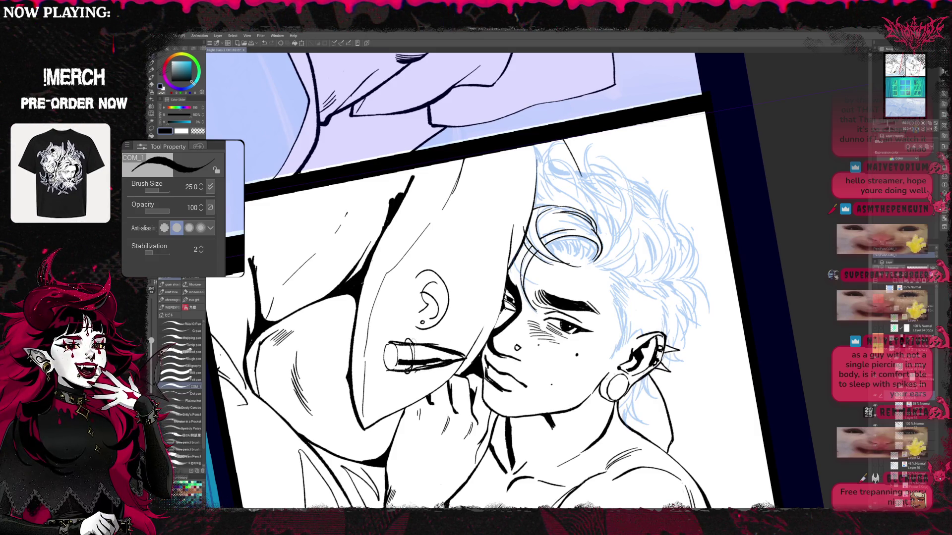
{"action": "left_click_drag", "start_coordinate": [406, 369], "coordinate": [422, 376]}
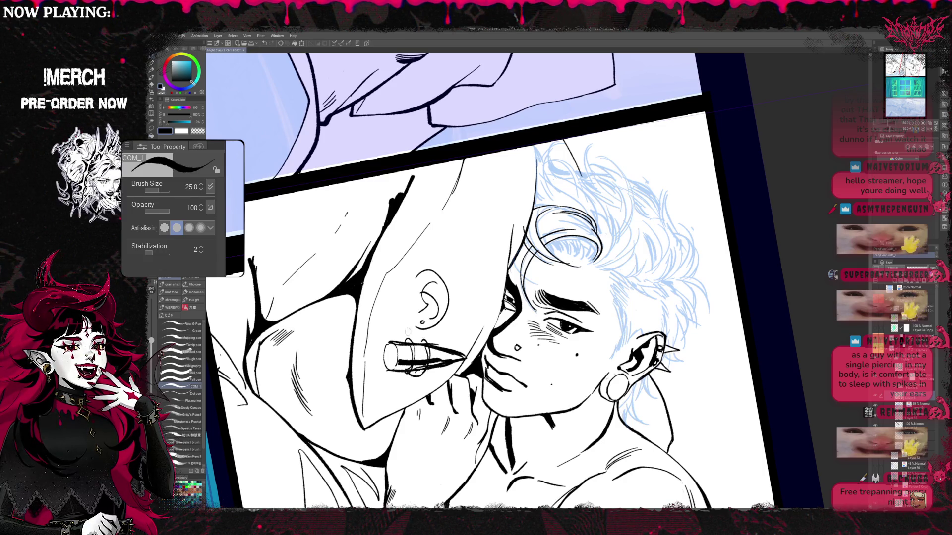
Step: Erase ink around the ear and the earring outline, switching between eraser and pen
{"action": "key", "text": "e"}
{"action": "mouse_move", "coordinate": [431, 327]}
{"action": "left_mouse_down"}
{"action": "mouse_move", "coordinate": [396, 308]}
{"action": "mouse_move", "coordinate": [425, 287]}
{"action": "left_mouse_up"}
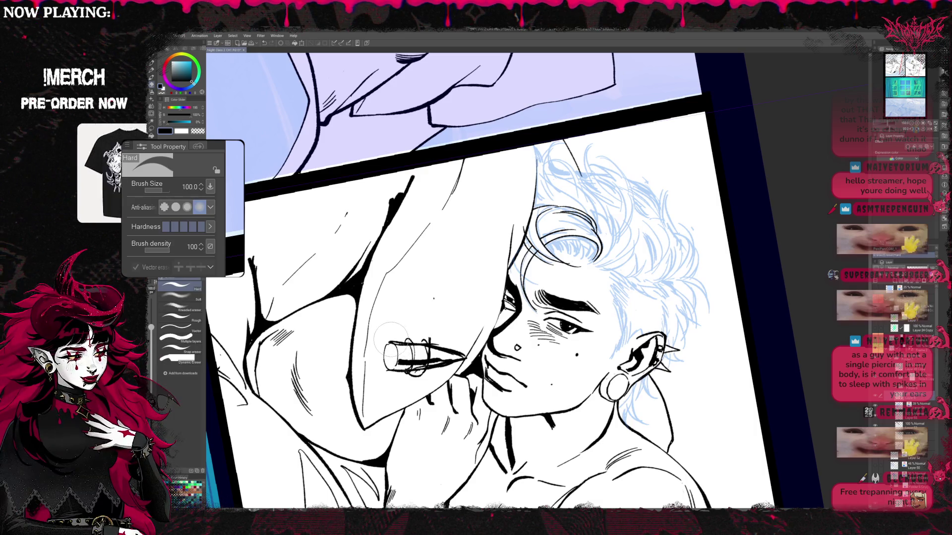
{"action": "mouse_move", "coordinate": [391, 364]}
{"action": "left_mouse_down"}
{"action": "mouse_move", "coordinate": [394, 338]}
{"action": "mouse_move", "coordinate": [404, 382]}
{"action": "mouse_move", "coordinate": [446, 355]}
{"action": "mouse_move", "coordinate": [455, 331]}
{"action": "left_mouse_up"}
{"action": "key", "text": "p"}
{"action": "key", "text": "e"}
{"action": "key", "text": "p"}
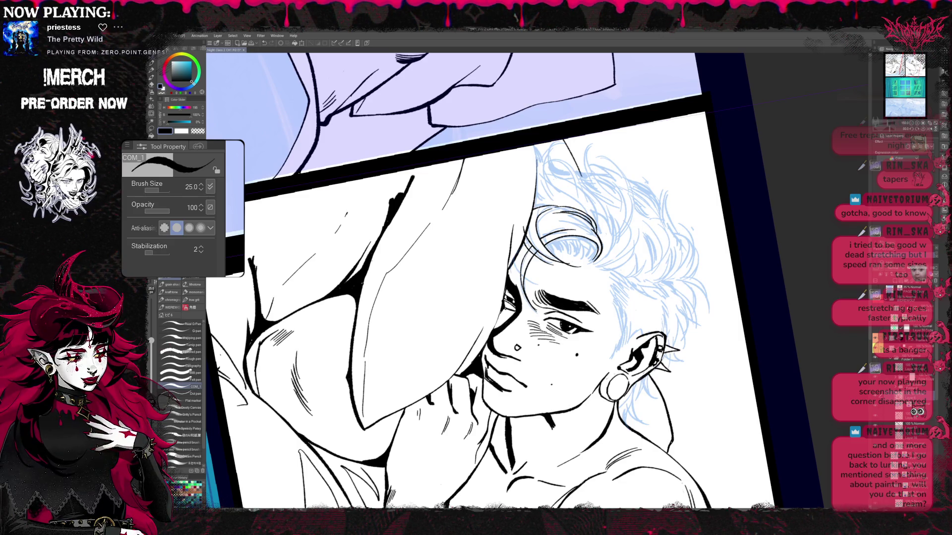
Step: Ink hair strands across the temple above the spiked ear, then reset the canvas rotation upright
{"action": "left_click_drag", "start_coordinate": [602, 270], "coordinate": [655, 294]}
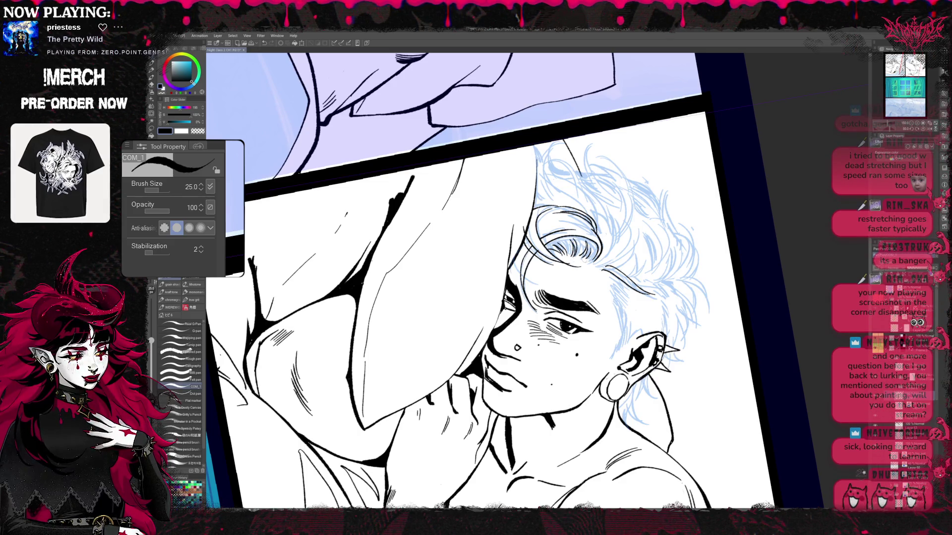
{"action": "mouse_move", "coordinate": [605, 273]}
{"action": "left_mouse_down"}
{"action": "mouse_move", "coordinate": [622, 285]}
{"action": "mouse_move", "coordinate": [613, 327]}
{"action": "left_mouse_up"}
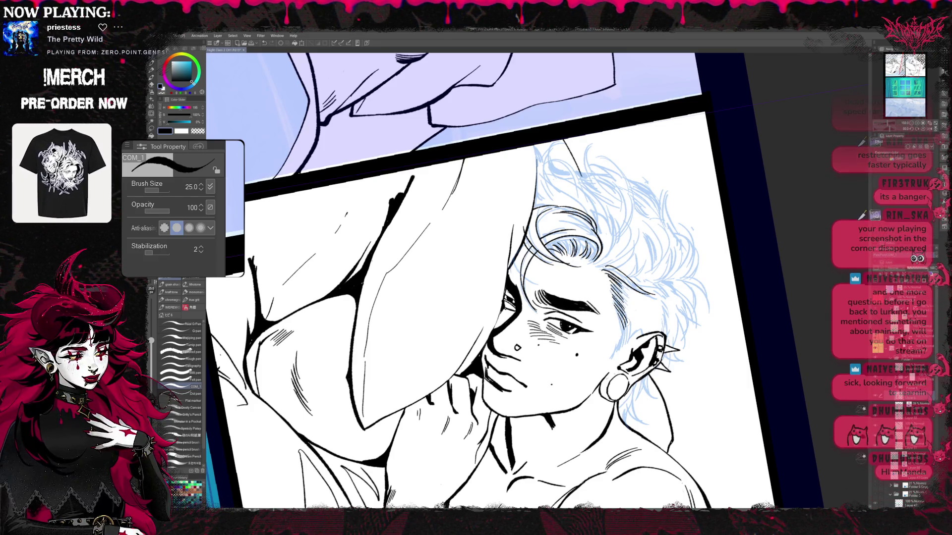
{"action": "key", "text": "ctrl+@"}
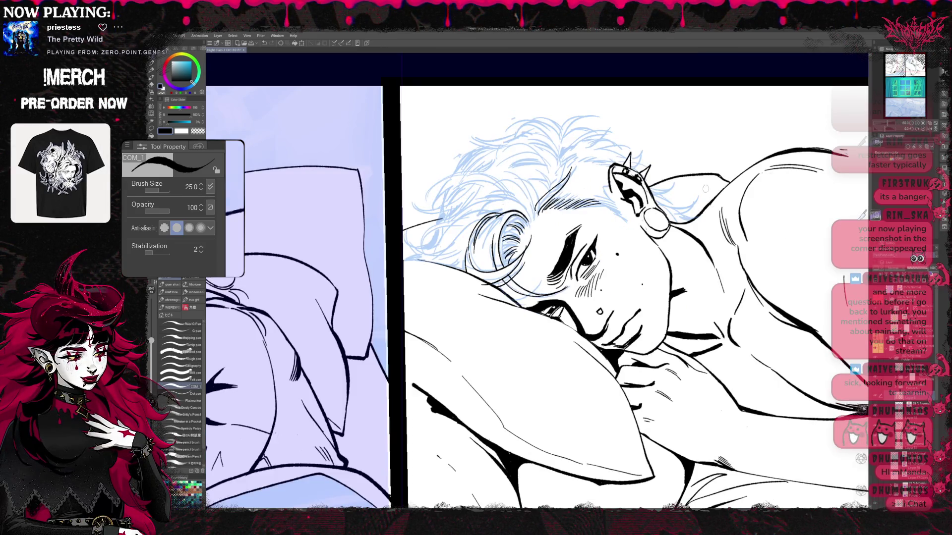
Step: Turn the canvas upside down and ink a short line on the face
{"action": "key", "text": "e"}
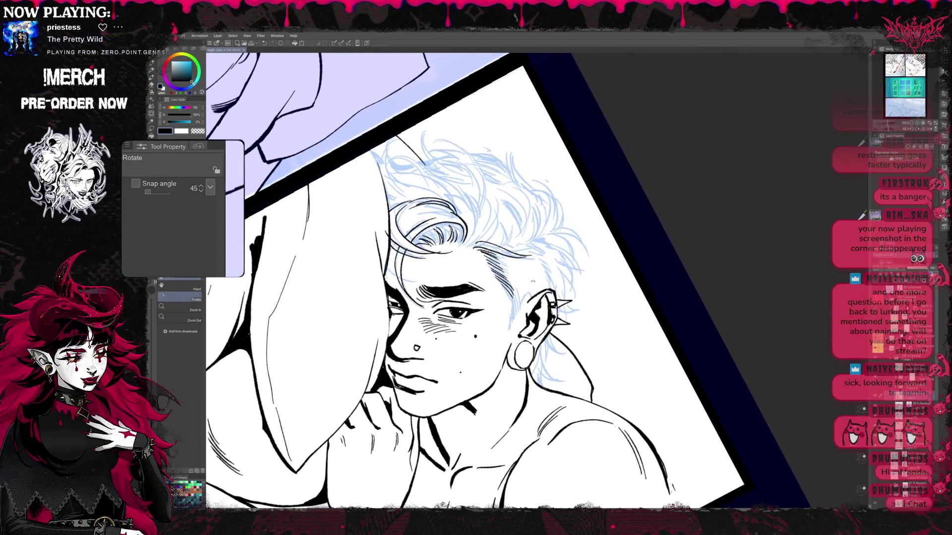
{"action": "key", "text": "r"}
{"action": "mouse_move", "coordinate": [497, 264]}
{"action": "left_mouse_down"}
{"action": "mouse_move", "coordinate": [585, 223]}
{"action": "mouse_move", "coordinate": [645, 246]}
{"action": "left_mouse_up"}
{"action": "key", "text": "p"}
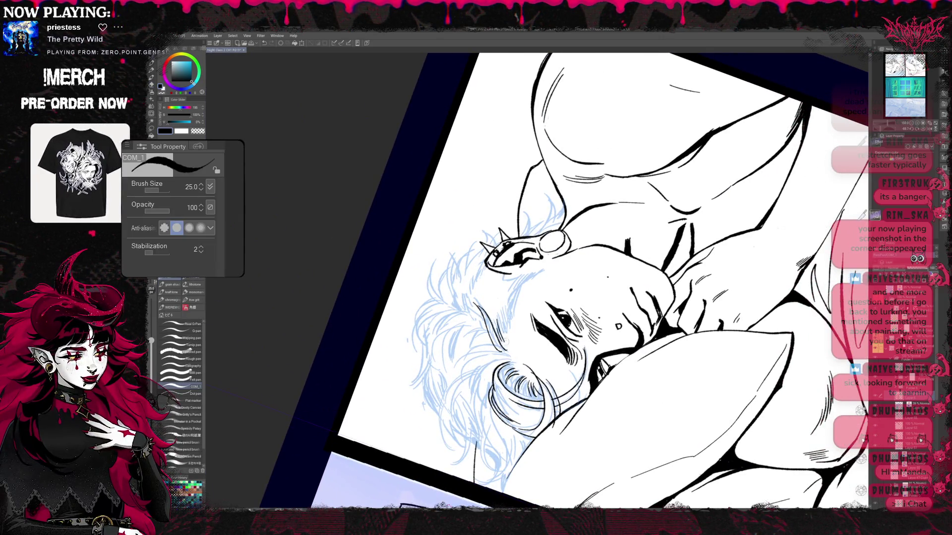
{"action": "left_click_drag", "start_coordinate": [508, 330], "coordinate": [515, 276]}
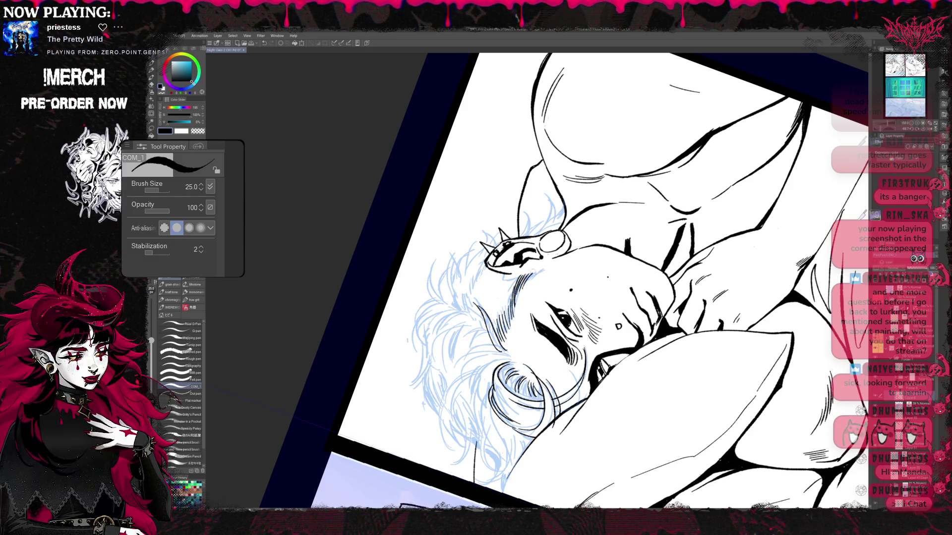
Step: Rotate the canvas to show the face upright, then turn it to a new drawing angle
{"action": "key", "text": "r"}
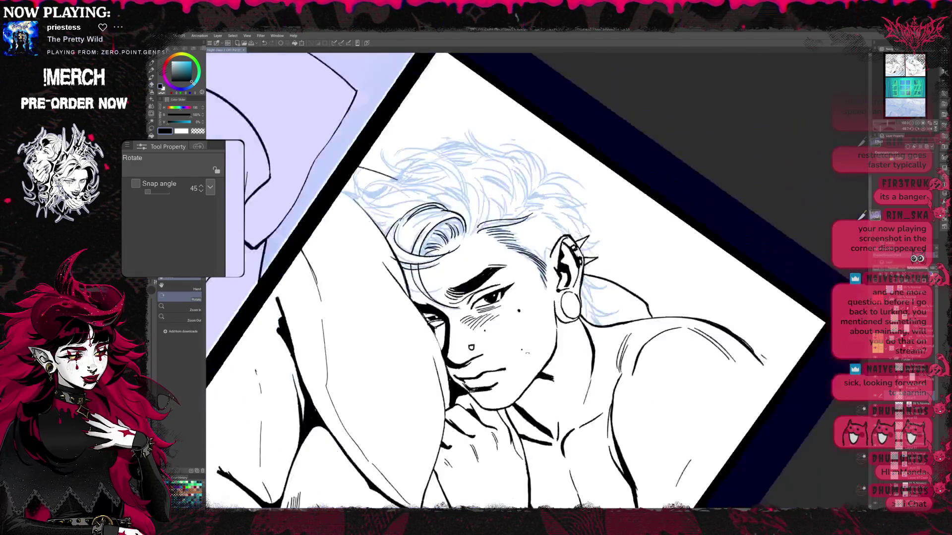
{"action": "left_click_drag", "start_coordinate": [623, 222], "coordinate": [619, 233]}
{"action": "key", "text": "p"}
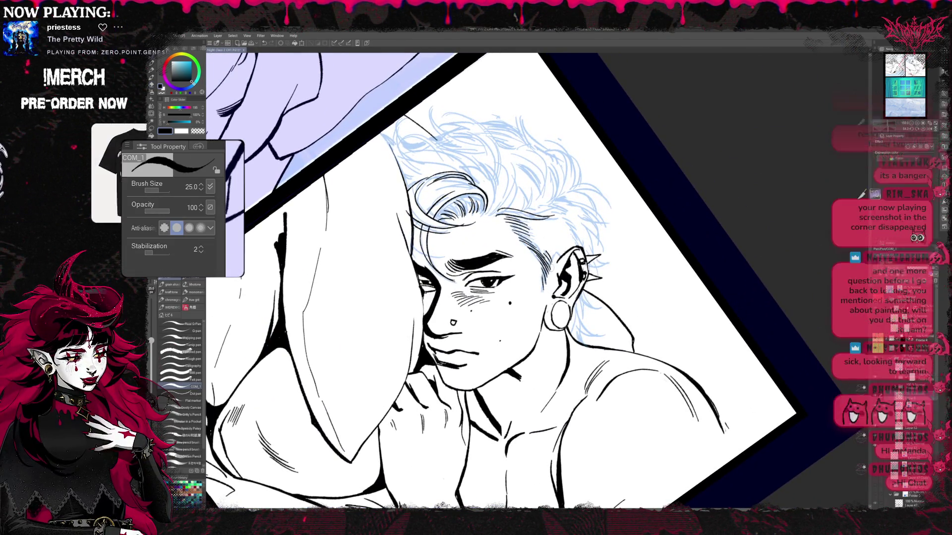
{"action": "key", "text": "r"}
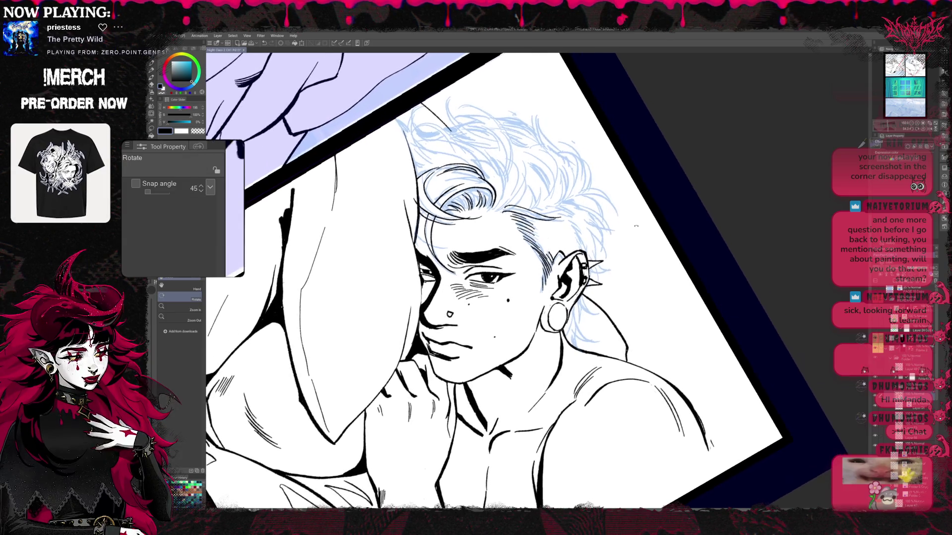
{"action": "key", "text": "p"}
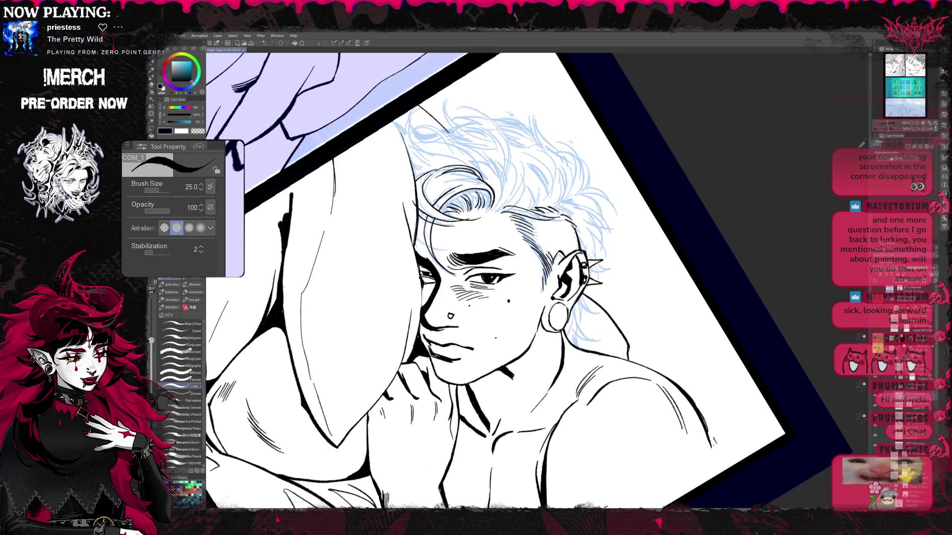
{"action": "key", "text": "r"}
{"action": "left_click_drag", "start_coordinate": [595, 198], "coordinate": [535, 248]}
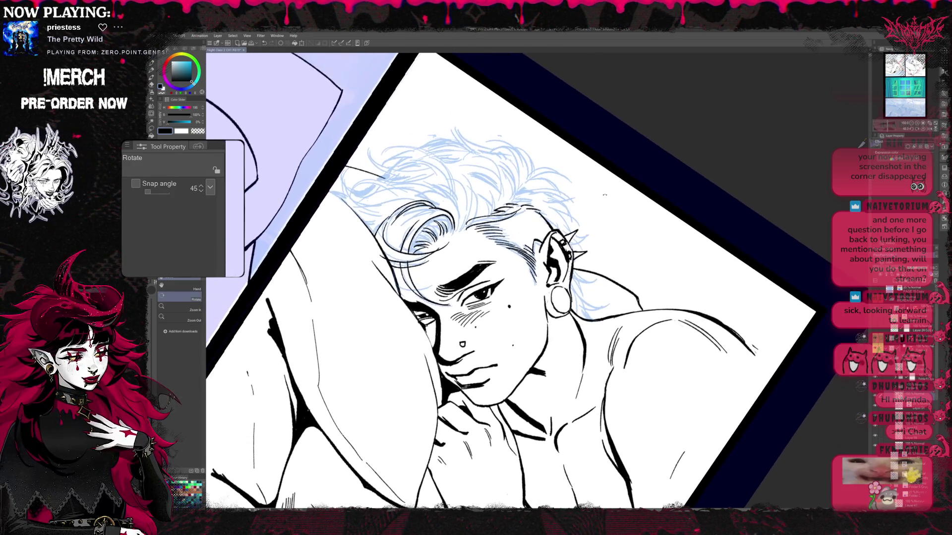
{"action": "key", "text": "p"}
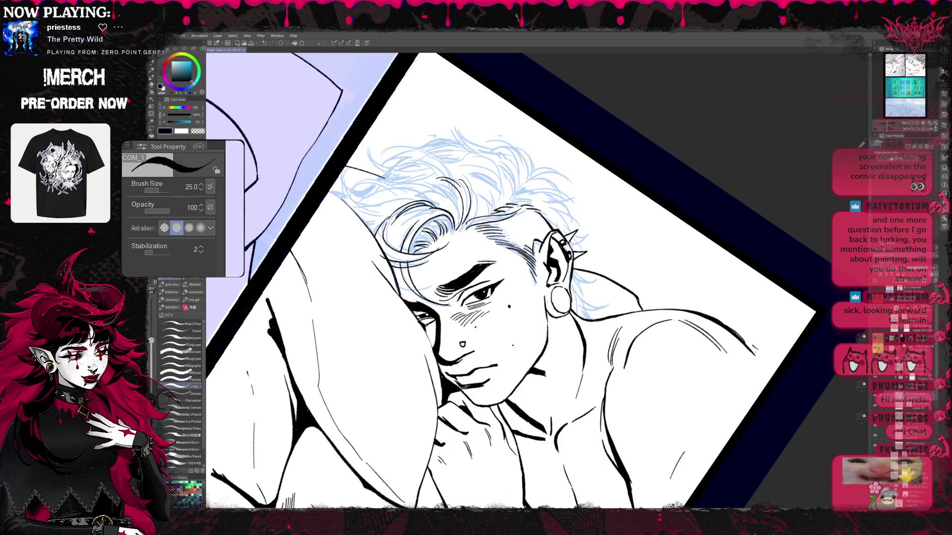
Step: Turn and enlarge the view onto the face, ink short strands on top of the hair, then undo them
{"action": "key", "text": "r"}
{"action": "left_click_drag", "start_coordinate": [496, 248], "coordinate": [550, 218]}
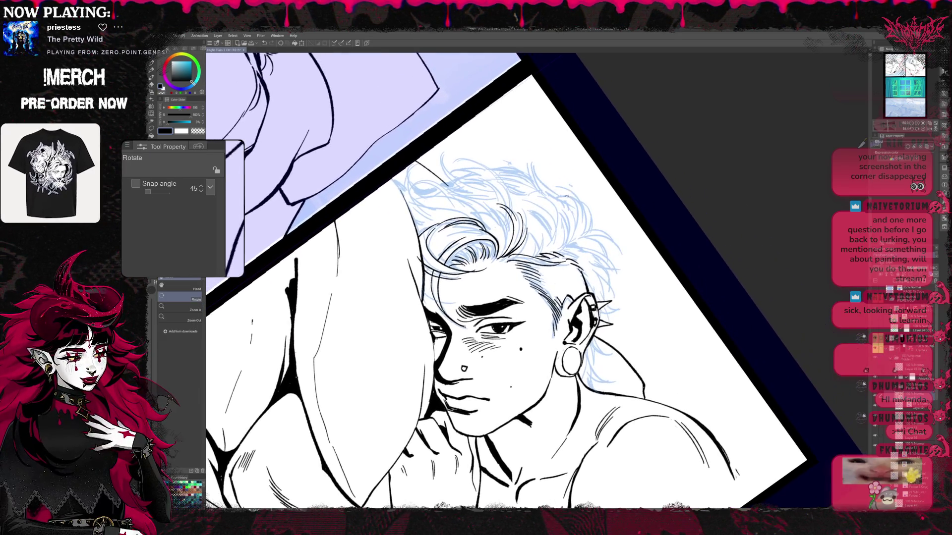
{"action": "key", "text": "p"}
{"action": "mouse_move", "coordinate": [541, 160]}
{"action": "left_mouse_down"}
{"action": "mouse_move", "coordinate": [541, 191]}
{"action": "mouse_move", "coordinate": [575, 210]}
{"action": "mouse_move", "coordinate": [577, 239]}
{"action": "left_mouse_up"}
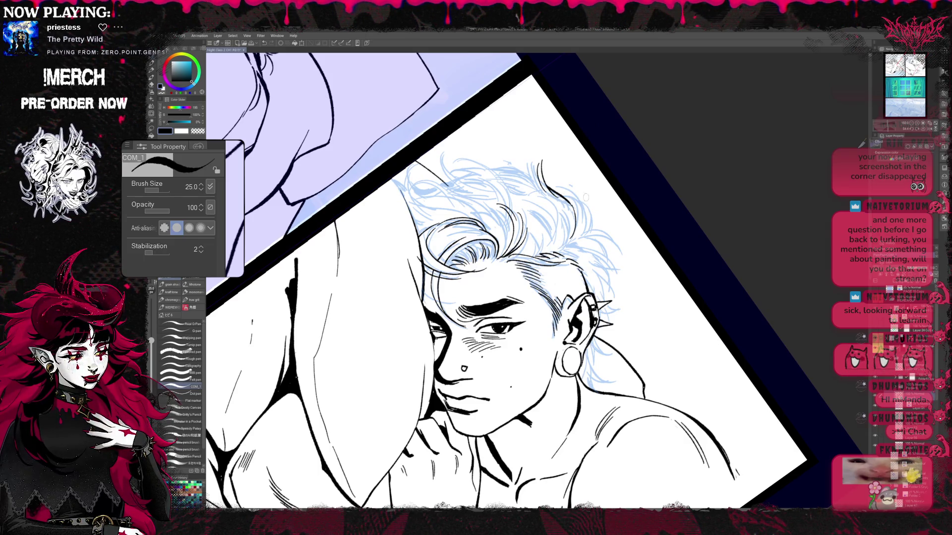
{"action": "key", "text": "ctrl+z"}
{"action": "key", "text": "ctrl+z"}
Step: Redraw the strand on top of the head and ink three fine strands on the hair's right side
{"action": "mouse_move", "coordinate": [537, 156]}
{"action": "left_mouse_down"}
{"action": "mouse_move", "coordinate": [553, 198]}
{"action": "mouse_move", "coordinate": [545, 195]}
{"action": "mouse_move", "coordinate": [566, 199]}
{"action": "mouse_move", "coordinate": [576, 245]}
{"action": "mouse_move", "coordinate": [605, 229]}
{"action": "mouse_move", "coordinate": [623, 250]}
{"action": "mouse_move", "coordinate": [617, 282]}
{"action": "mouse_move", "coordinate": [590, 248]}
{"action": "left_mouse_up"}
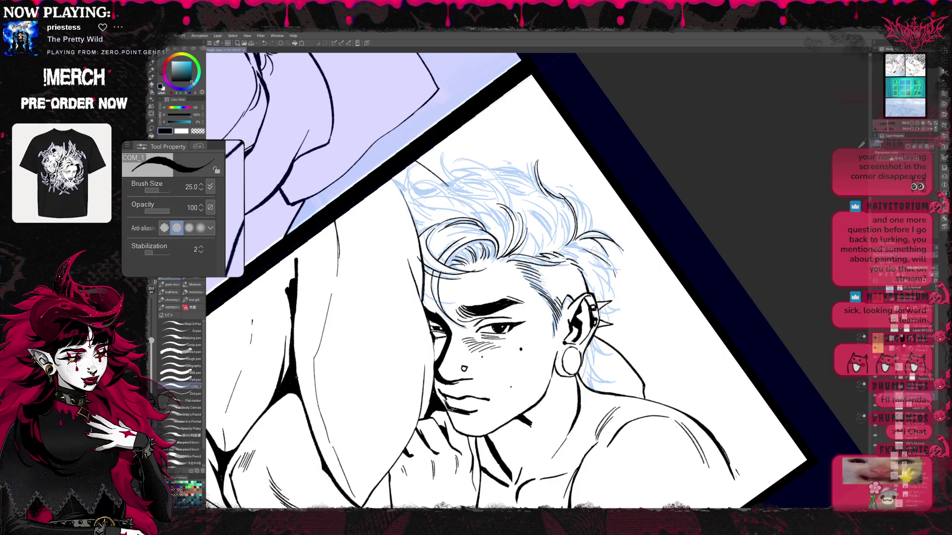
{"action": "left_click_drag", "start_coordinate": [590, 244], "coordinate": [614, 290]}
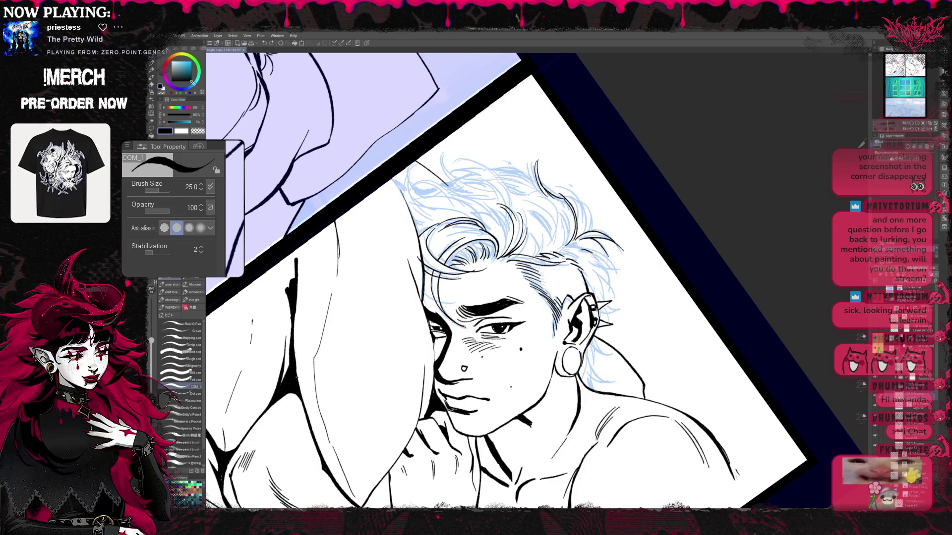
{"action": "left_click_drag", "start_coordinate": [585, 248], "coordinate": [613, 281]}
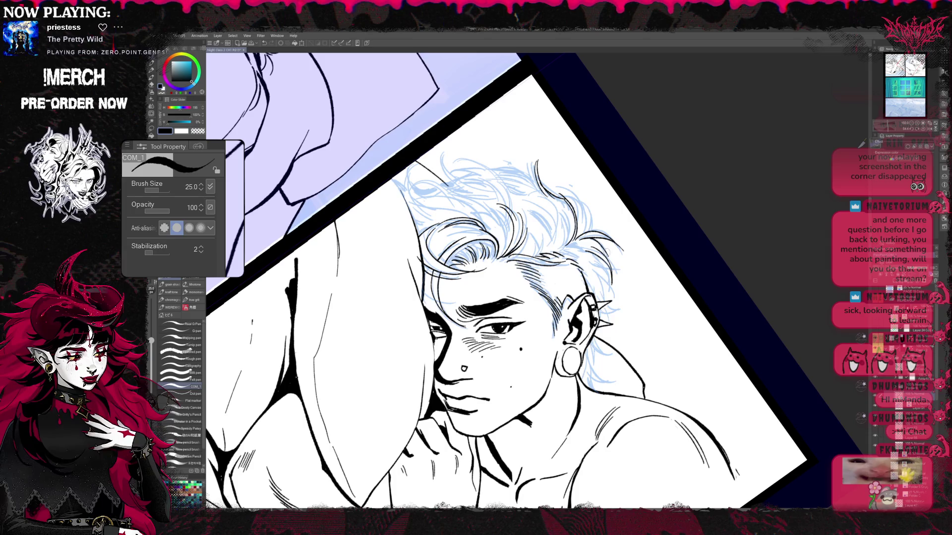
{"action": "left_click_drag", "start_coordinate": [588, 251], "coordinate": [607, 289]}
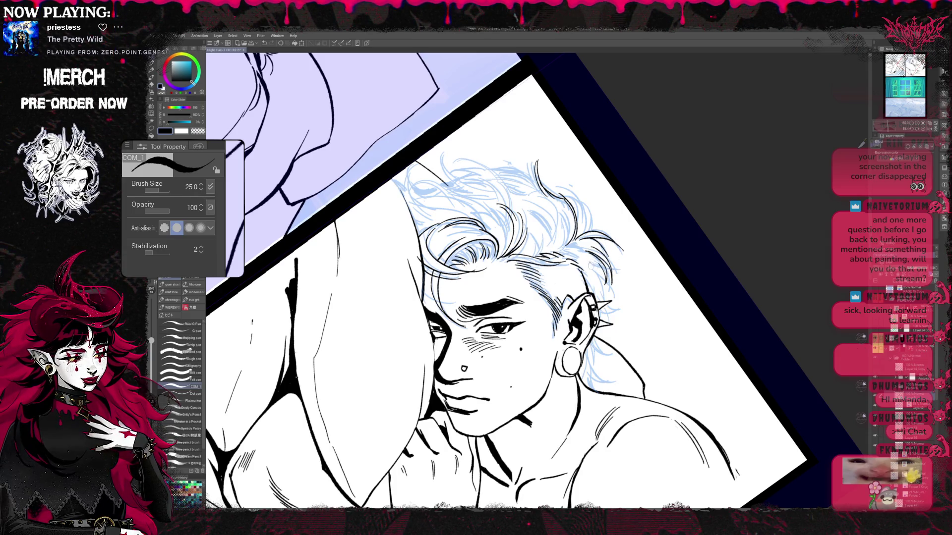
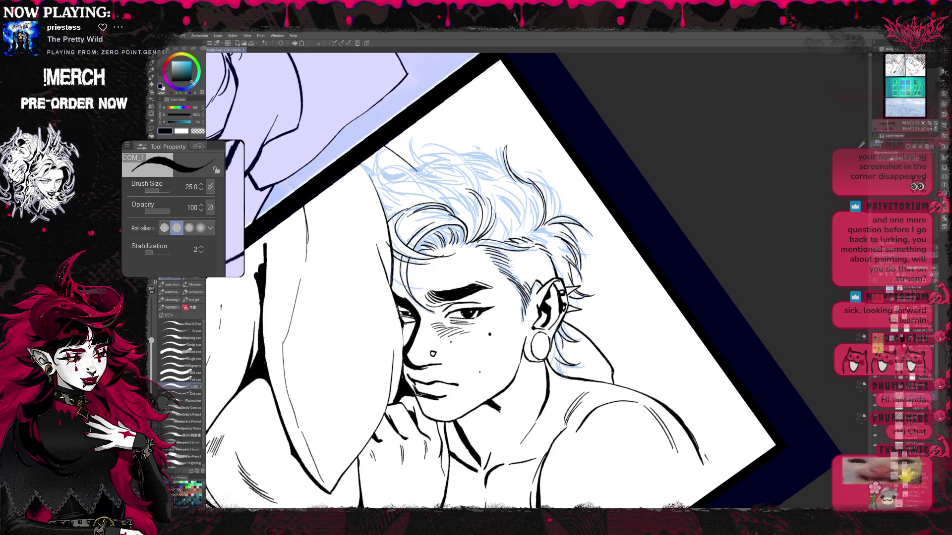
Step: Tilt the canvas about 45° and ink the first black strokes along the hair outline
{"action": "left_click_drag", "start_coordinate": [496, 297], "coordinate": [518, 324]}
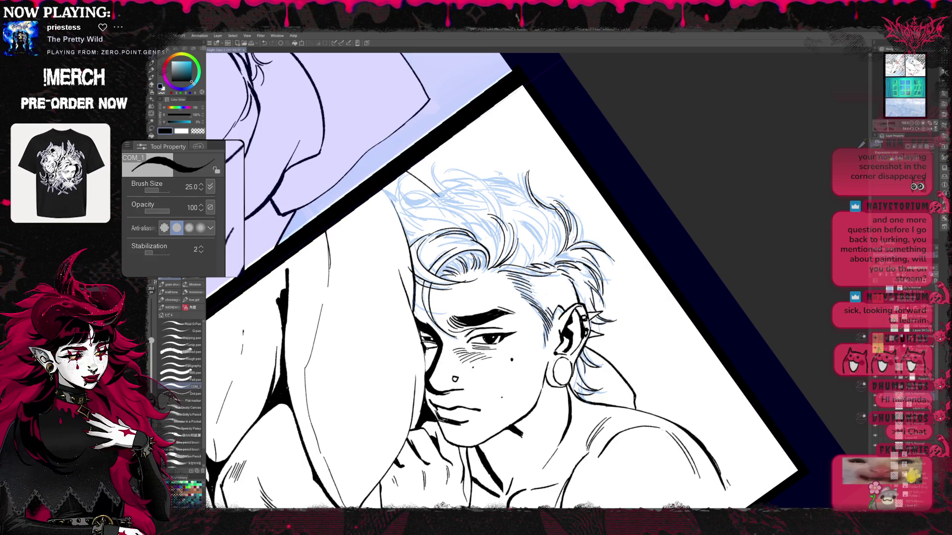
{"action": "key", "text": "r"}
{"action": "mouse_move", "coordinate": [600, 205]}
{"action": "left_mouse_down"}
{"action": "mouse_move", "coordinate": [636, 190]}
{"action": "mouse_move", "coordinate": [616, 175]}
{"action": "left_mouse_up"}
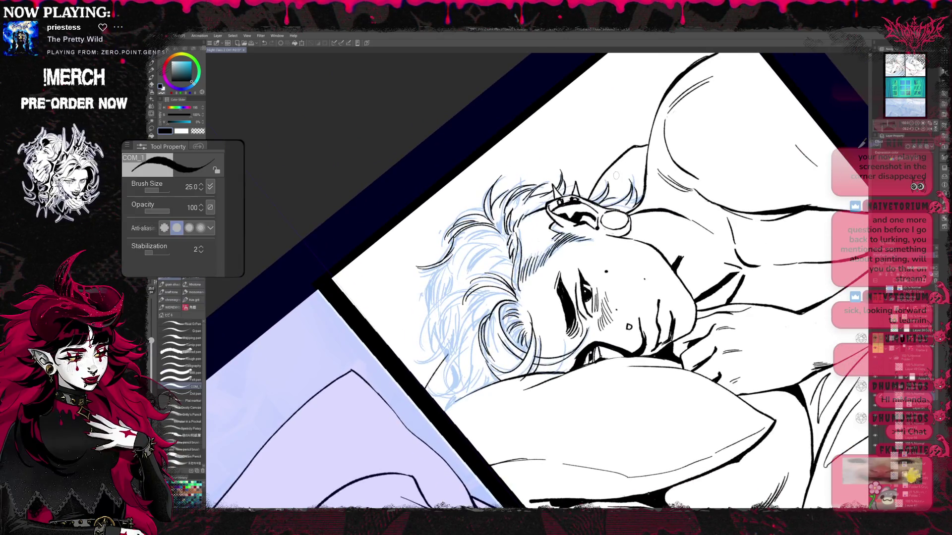
{"action": "left_click_drag", "start_coordinate": [415, 365], "coordinate": [435, 352]}
{"action": "left_click_drag", "start_coordinate": [433, 356], "coordinate": [453, 301]}
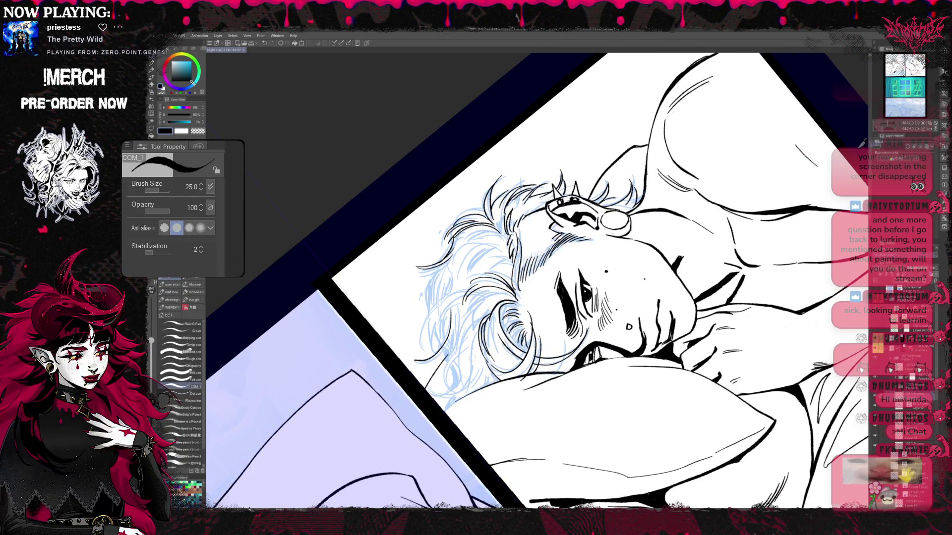
{"action": "mouse_move", "coordinate": [459, 362]}
{"action": "left_mouse_down"}
{"action": "mouse_move", "coordinate": [445, 395]}
{"action": "mouse_move", "coordinate": [430, 398]}
{"action": "mouse_move", "coordinate": [438, 396]}
{"action": "left_mouse_up"}
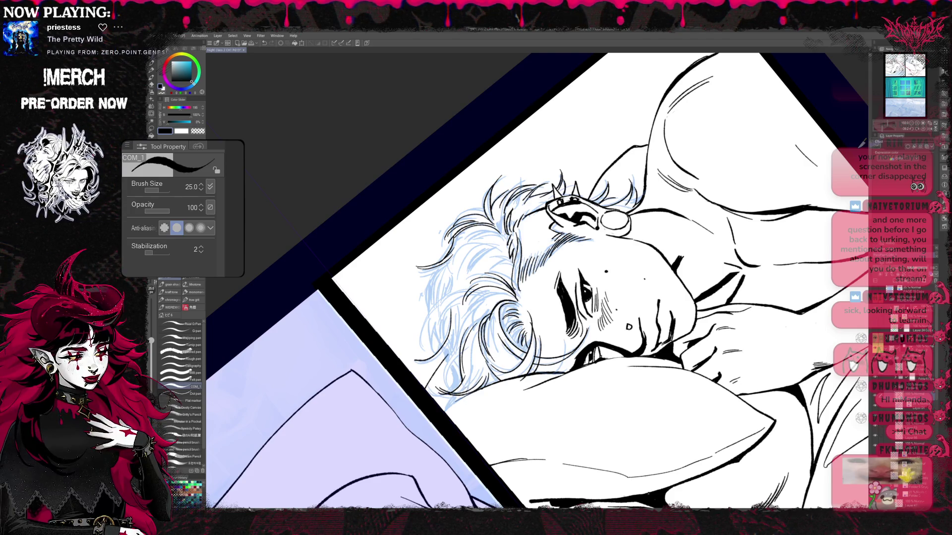
Step: Refine the hairline and sideburn strands, alternating the Hard eraser and COM_1 pen
{"action": "key", "text": "e"}
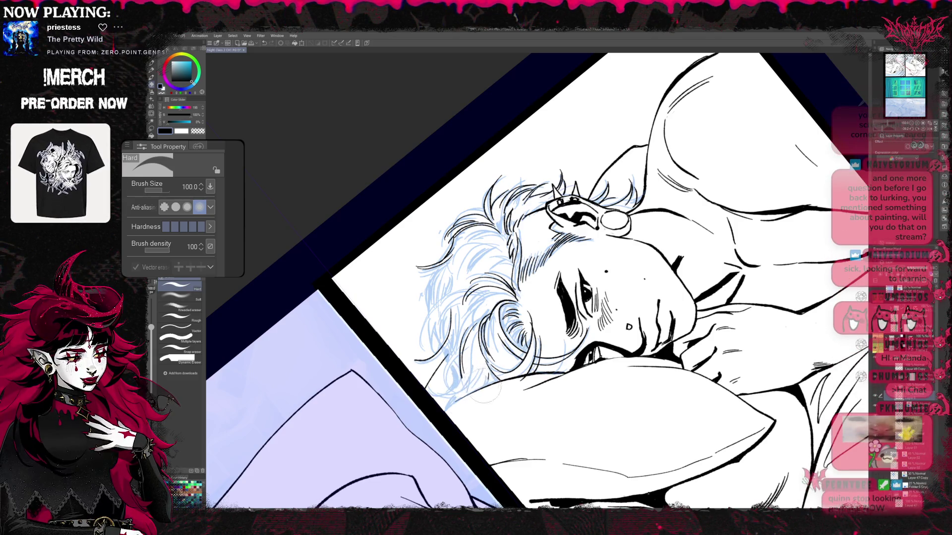
{"action": "scroll", "coordinate": [546, 280], "scroll_direction": "down", "scroll_amount": 1}
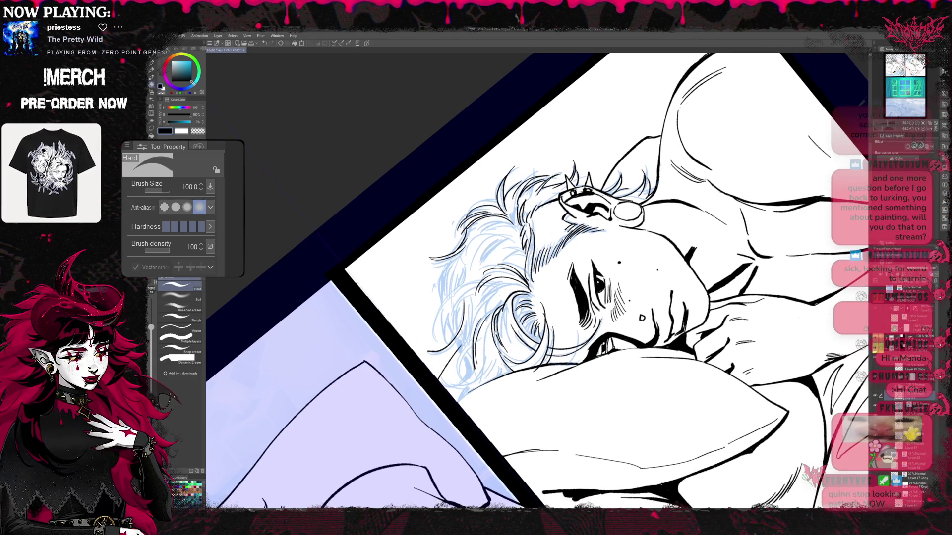
{"action": "key", "text": "p"}
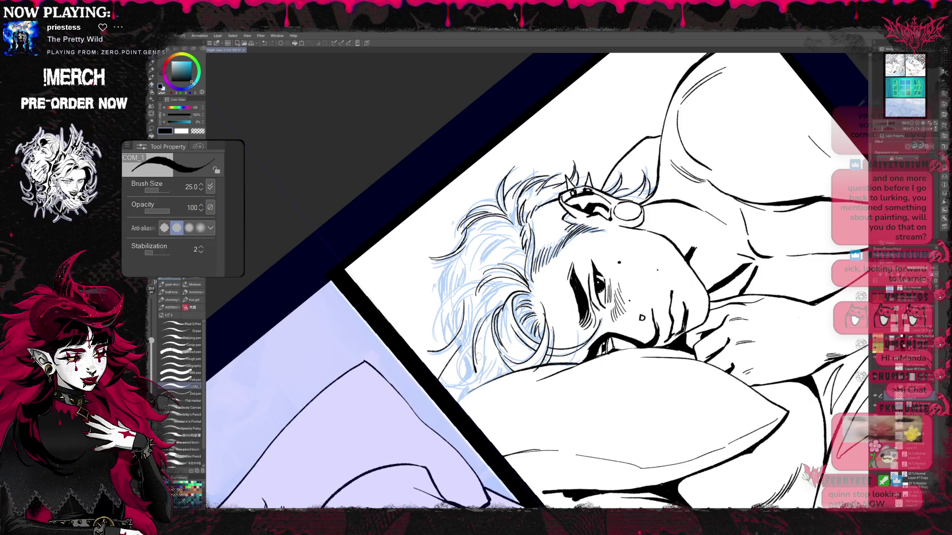
{"action": "scroll", "coordinate": [546, 280], "scroll_direction": "down", "scroll_amount": 1}
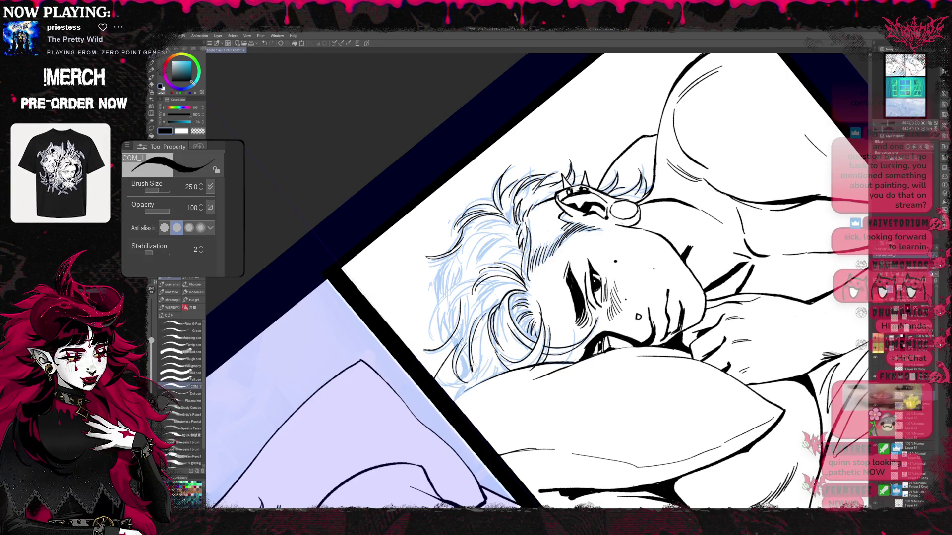
{"action": "key", "text": "e"}
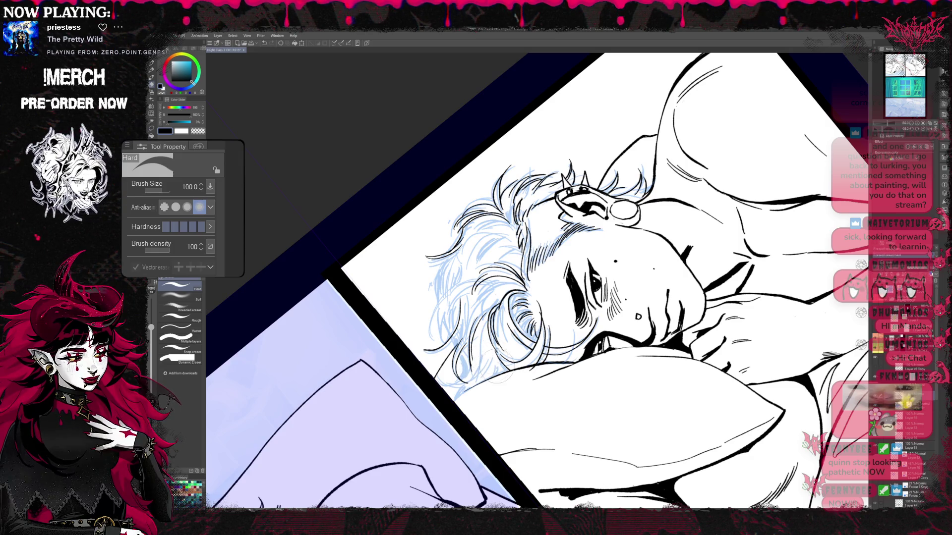
{"action": "key", "text": "p"}
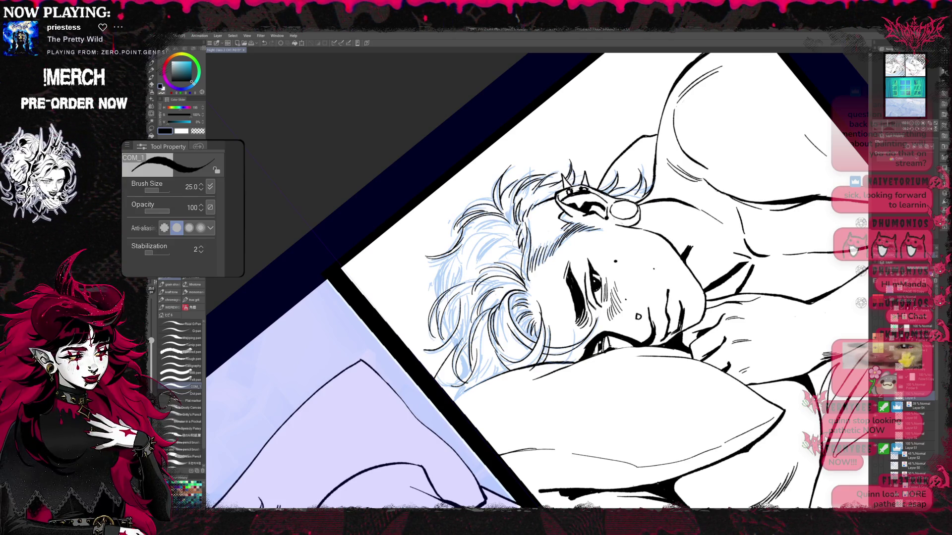
Step: Rotate the canvas back so the face is upright and return to the COM_1 pen
{"action": "key", "text": "r"}
{"action": "mouse_move", "coordinate": [505, 204]}
{"action": "left_mouse_down"}
{"action": "mouse_move", "coordinate": [595, 218]}
{"action": "mouse_move", "coordinate": [615, 248]}
{"action": "mouse_move", "coordinate": [570, 278]}
{"action": "mouse_move", "coordinate": [471, 247]}
{"action": "mouse_move", "coordinate": [522, 326]}
{"action": "mouse_move", "coordinate": [510, 282]}
{"action": "mouse_move", "coordinate": [498, 308]}
{"action": "mouse_move", "coordinate": [502, 355]}
{"action": "left_mouse_up"}
{"action": "key", "text": "e"}
{"action": "key", "text": "p"}
{"action": "key", "text": "r"}
{"action": "key", "text": "p"}
Step: Sketch several light-blue strands along the right side of the hair
{"action": "left_click_drag", "start_coordinate": [509, 318], "coordinate": [490, 364]}
{"action": "mouse_move", "coordinate": [494, 303]}
{"action": "left_mouse_down"}
{"action": "mouse_move", "coordinate": [483, 313]}
{"action": "mouse_move", "coordinate": [484, 369]}
{"action": "left_mouse_up"}
{"action": "left_click_drag", "start_coordinate": [508, 321], "coordinate": [499, 350]}
{"action": "left_click_drag", "start_coordinate": [508, 346], "coordinate": [493, 365]}
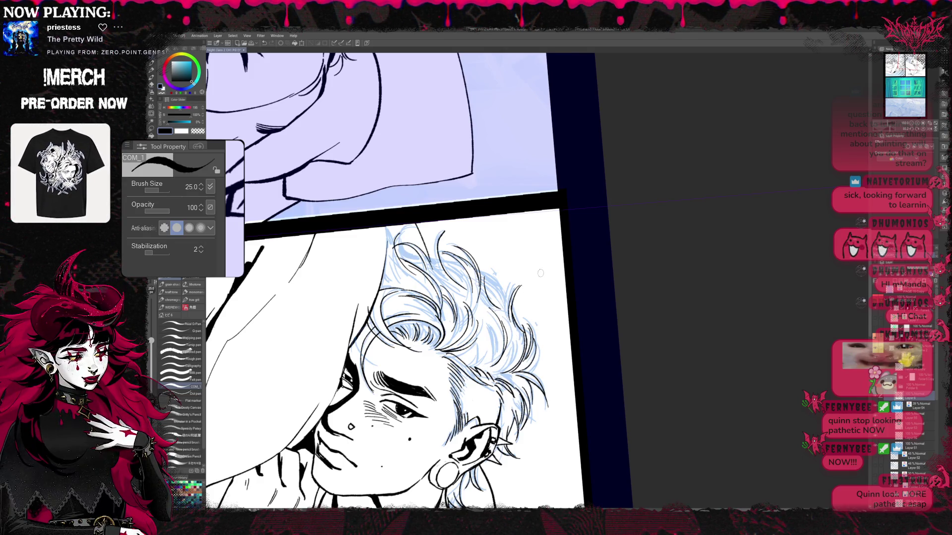
{"action": "left_click_drag", "start_coordinate": [540, 273], "coordinate": [552, 267]}
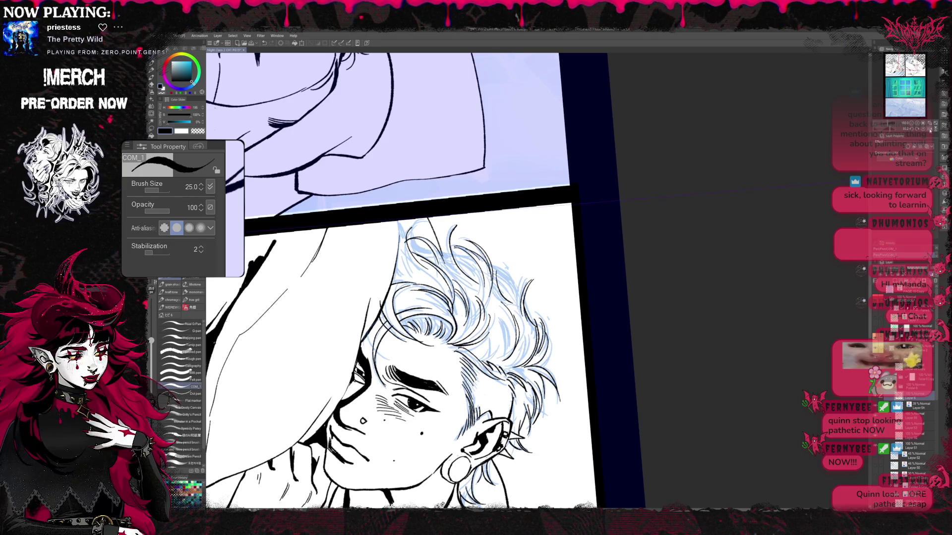
Step: Flip the canvas horizontally and tilt it slightly clockwise, then reselect the pen
{"action": "key", "text": "h"}
{"action": "key", "text": "r"}
{"action": "left_click_drag", "start_coordinate": [620, 198], "coordinate": [642, 216]}
{"action": "key", "text": "p"}
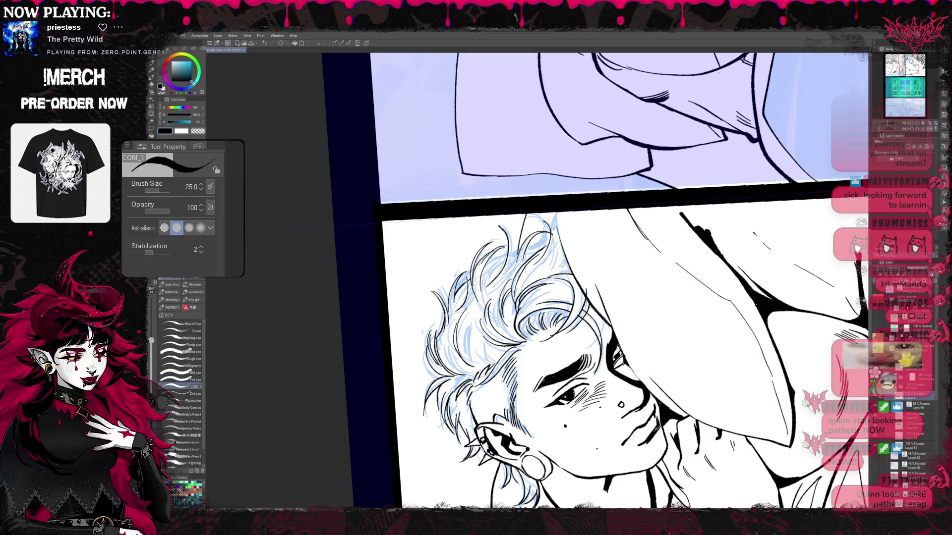
Step: Ink hair strands with the COM_1 pen, switching to the Hard eraser for corrections
{"action": "key", "text": "e"}
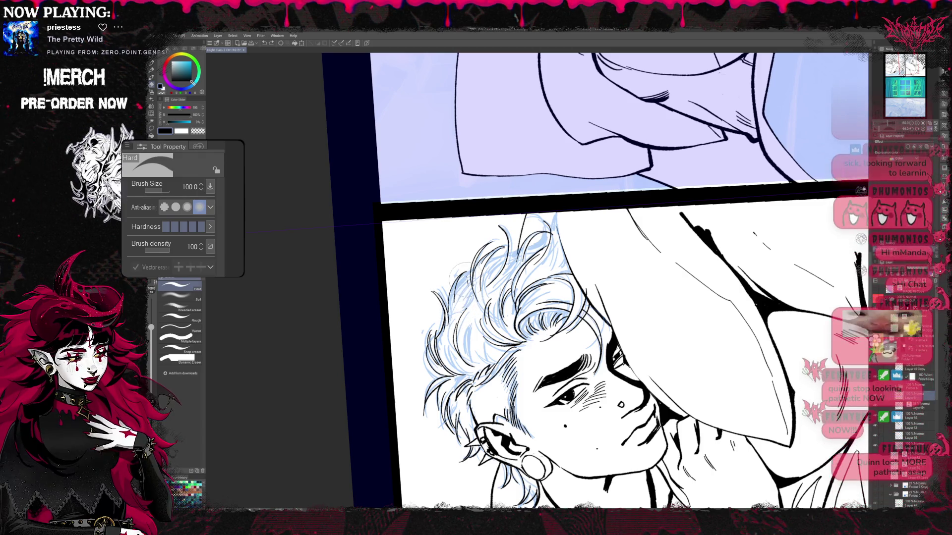
{"action": "key", "text": "p"}
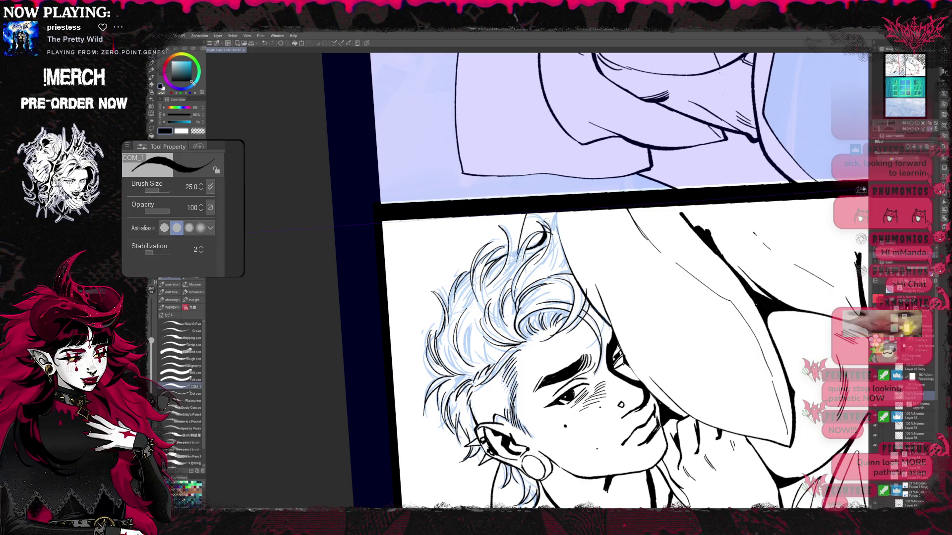
{"action": "key", "text": "e"}
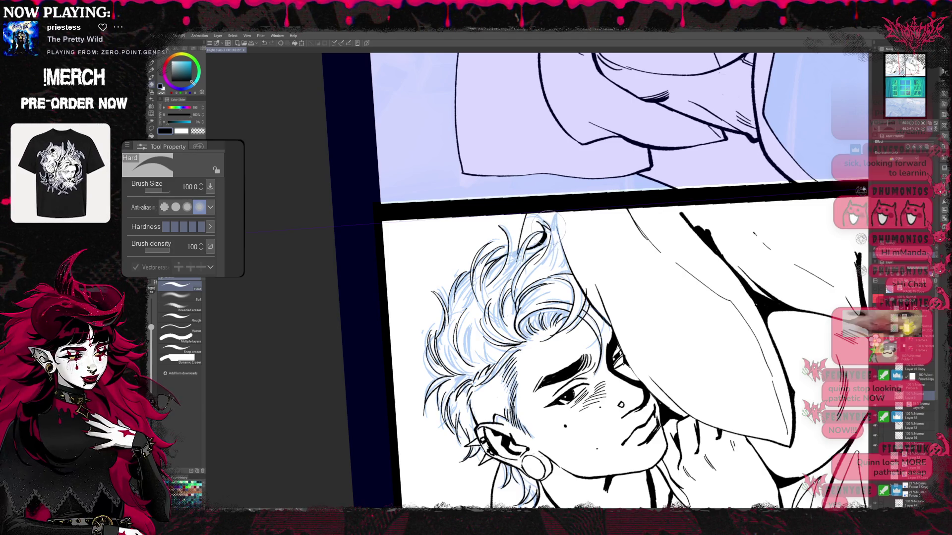
{"action": "key", "text": "p"}
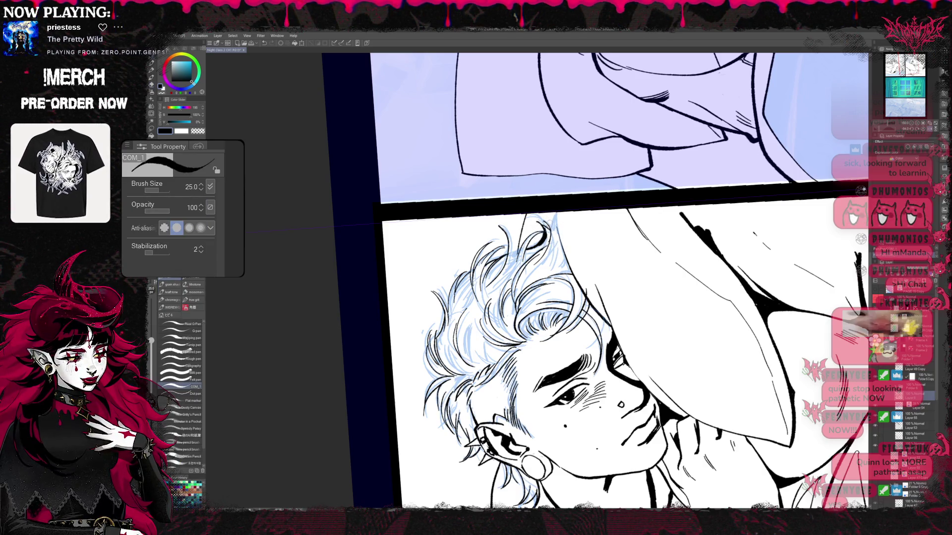
{"action": "key", "text": "e"}
{"action": "key", "text": "p"}
{"action": "key", "text": "e"}
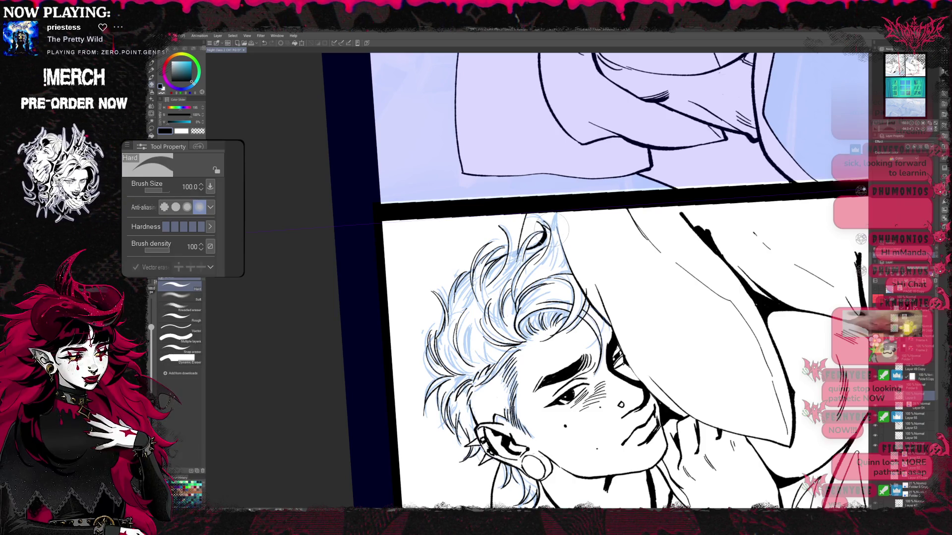
{"action": "key", "text": "p"}
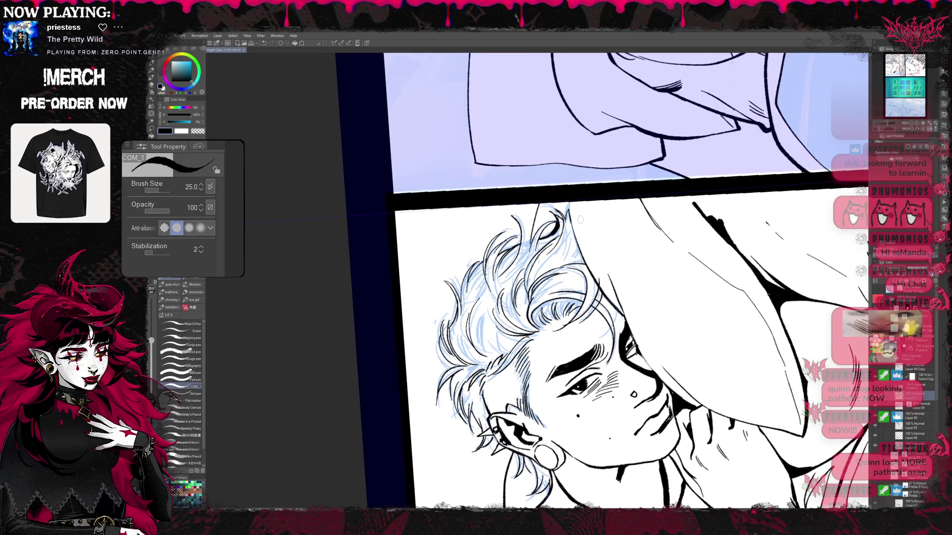
{"action": "key", "text": "e"}
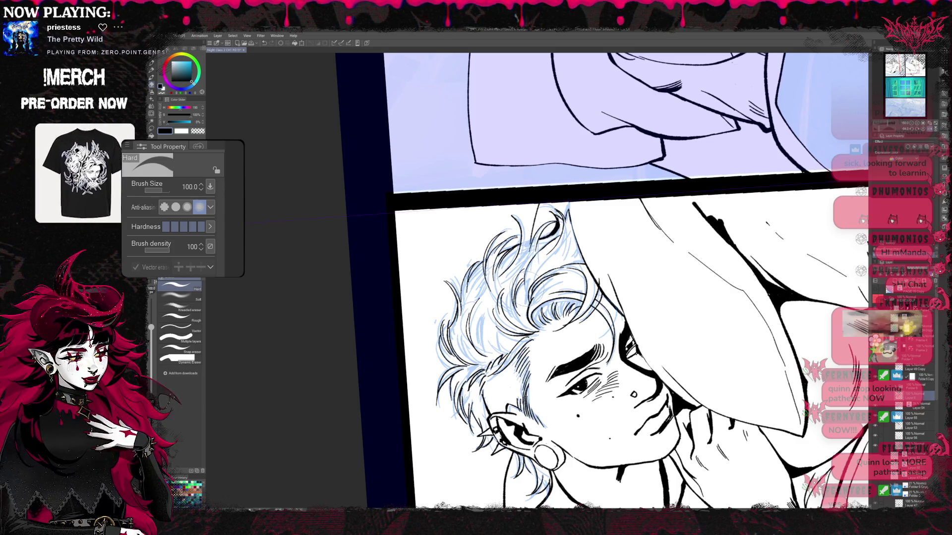
{"action": "key", "text": "p"}
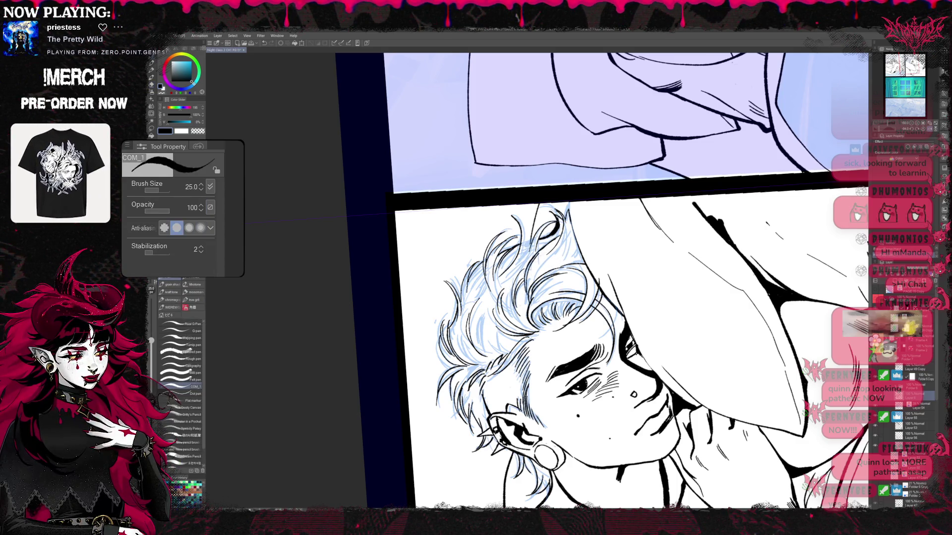
{"action": "key", "text": "e"}
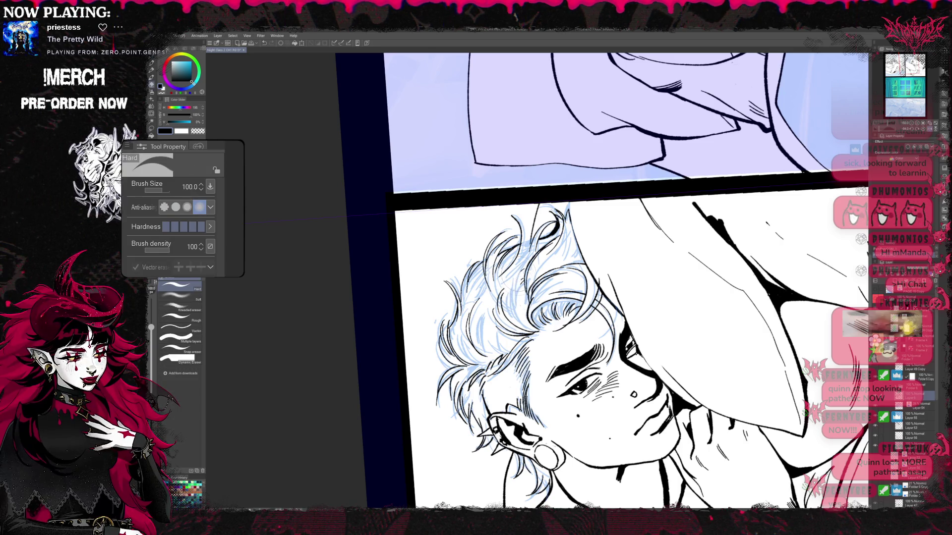
{"action": "key", "text": "p"}
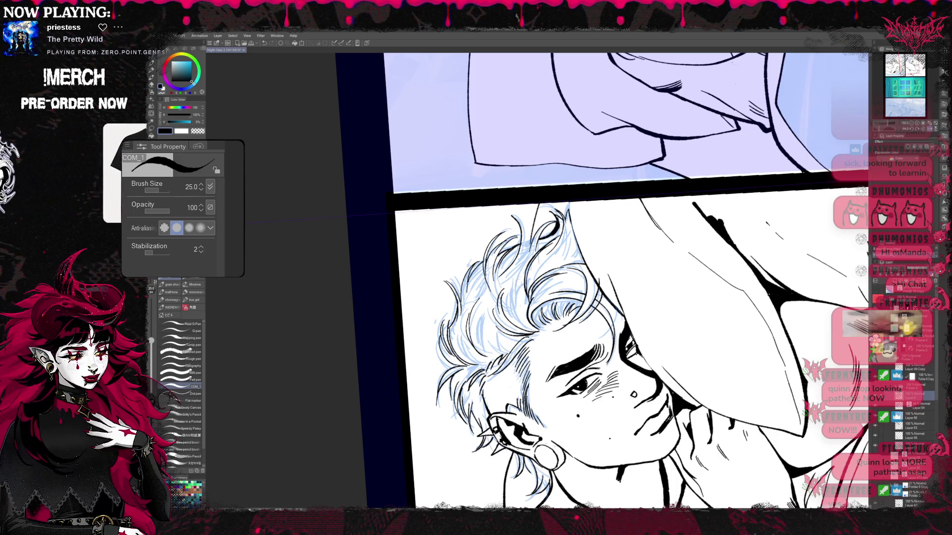
Step: Erase stray blue lines and ink curly, long and short strands through the hair
{"action": "key", "text": "e"}
{"action": "mouse_move", "coordinate": [510, 292]}
{"action": "left_mouse_down"}
{"action": "mouse_move", "coordinate": [495, 318]}
{"action": "mouse_move", "coordinate": [539, 338]}
{"action": "left_mouse_up"}
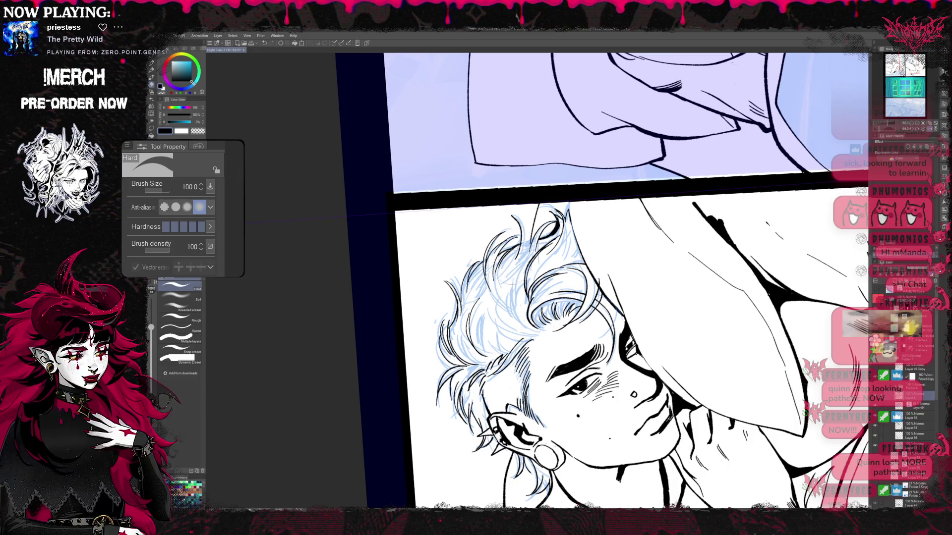
{"action": "key", "text": "p"}
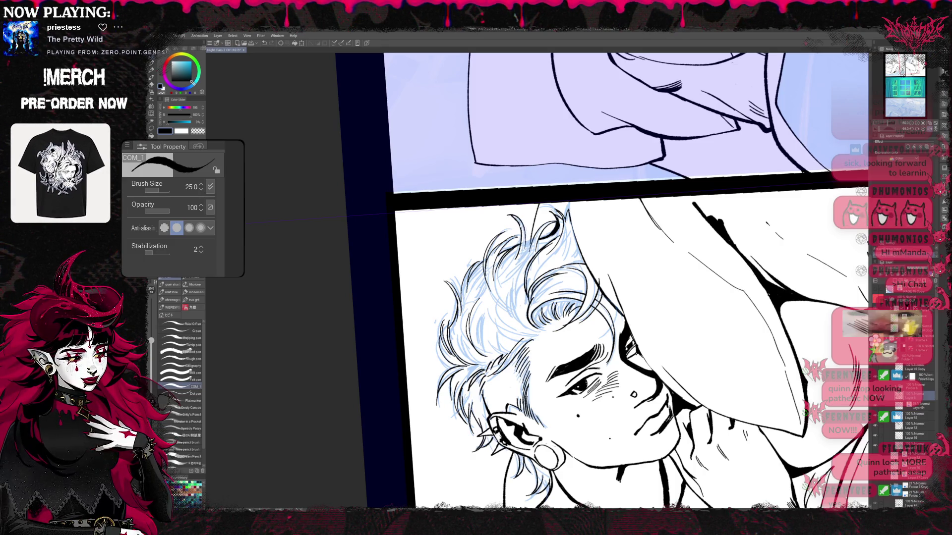
{"action": "left_click_drag", "start_coordinate": [506, 214], "coordinate": [523, 244]}
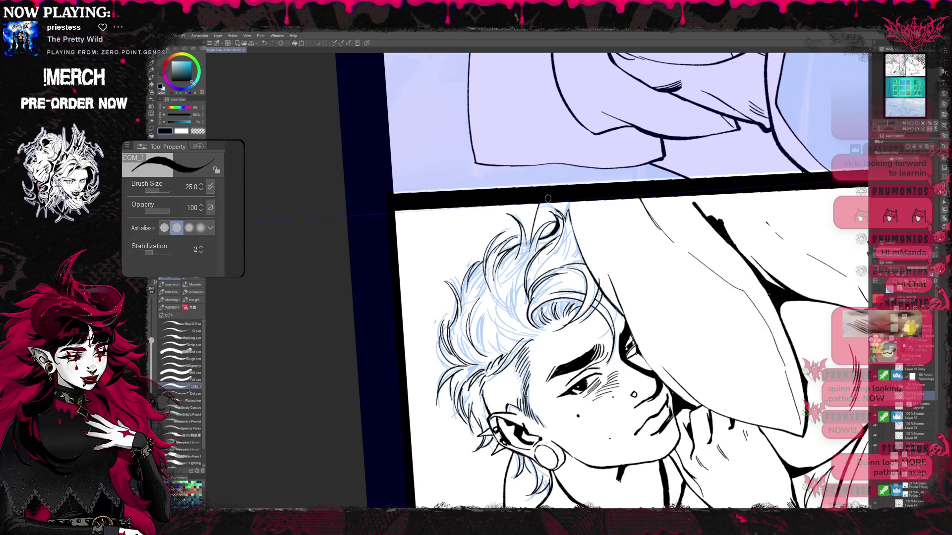
{"action": "key", "text": "e"}
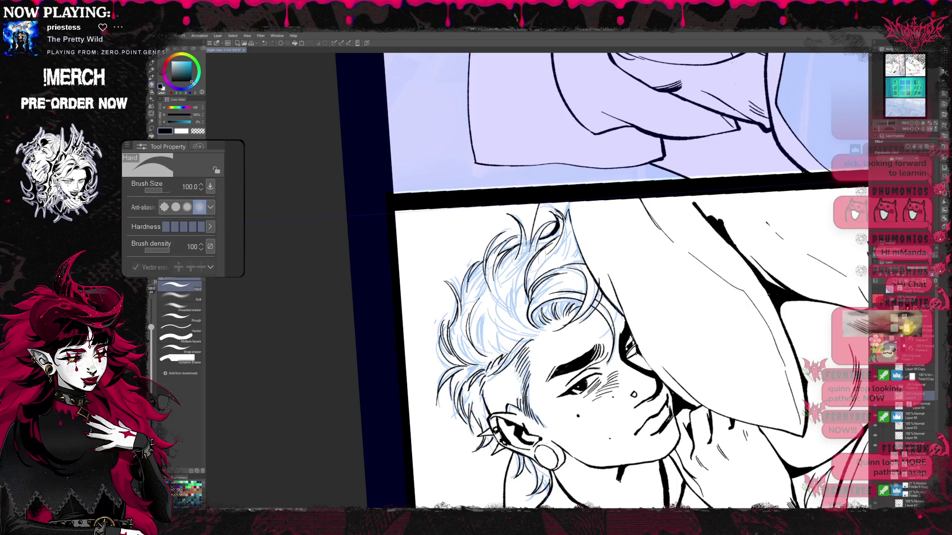
{"action": "key", "text": "p"}
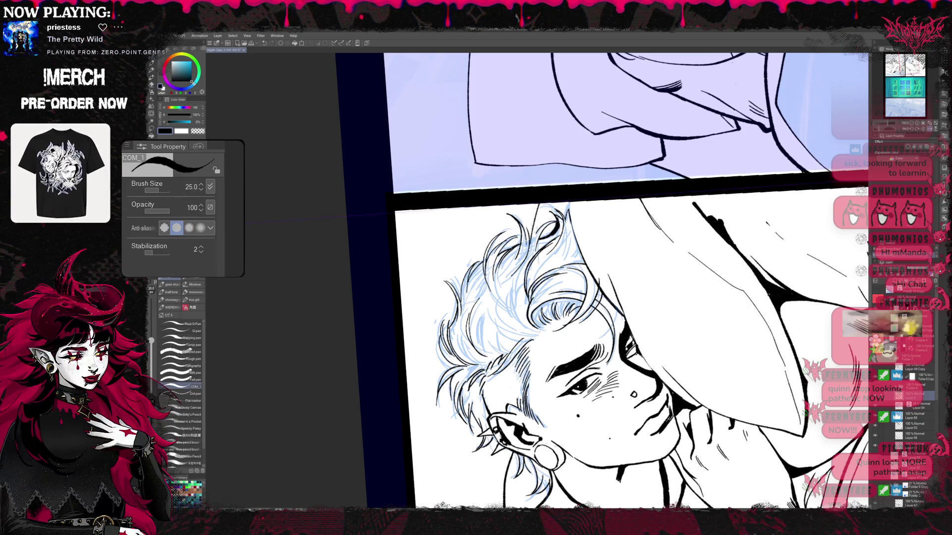
{"action": "left_click_drag", "start_coordinate": [516, 274], "coordinate": [530, 215]}
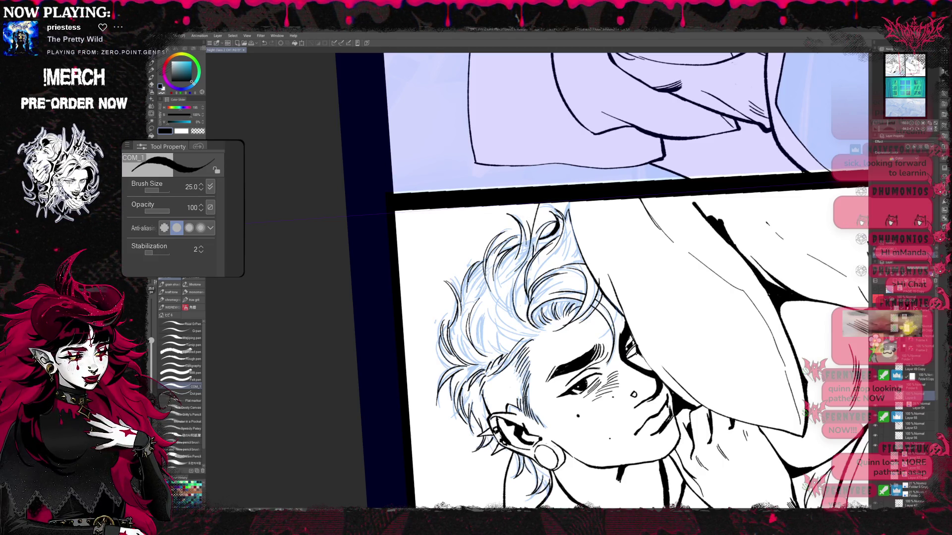
{"action": "left_click_drag", "start_coordinate": [511, 325], "coordinate": [529, 287]}
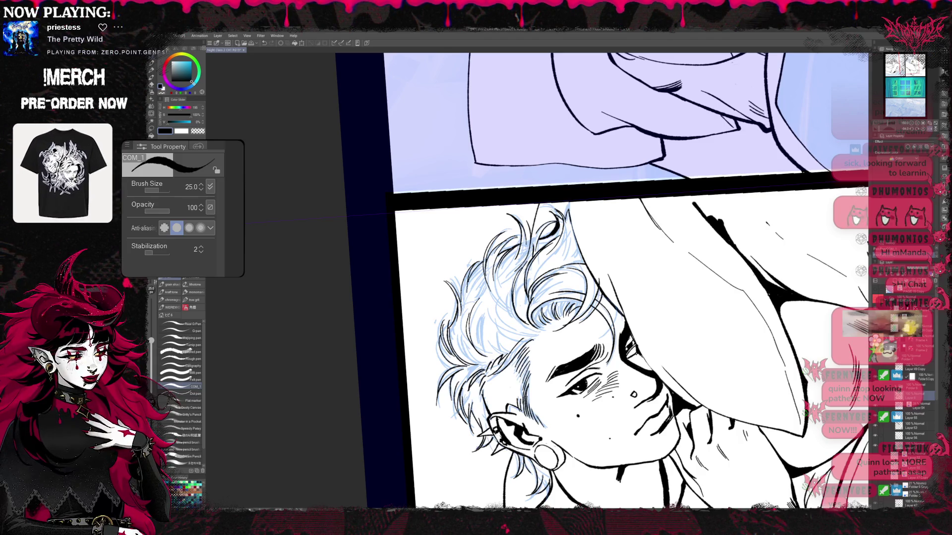
{"action": "key", "text": "e"}
{"action": "key", "text": "p"}
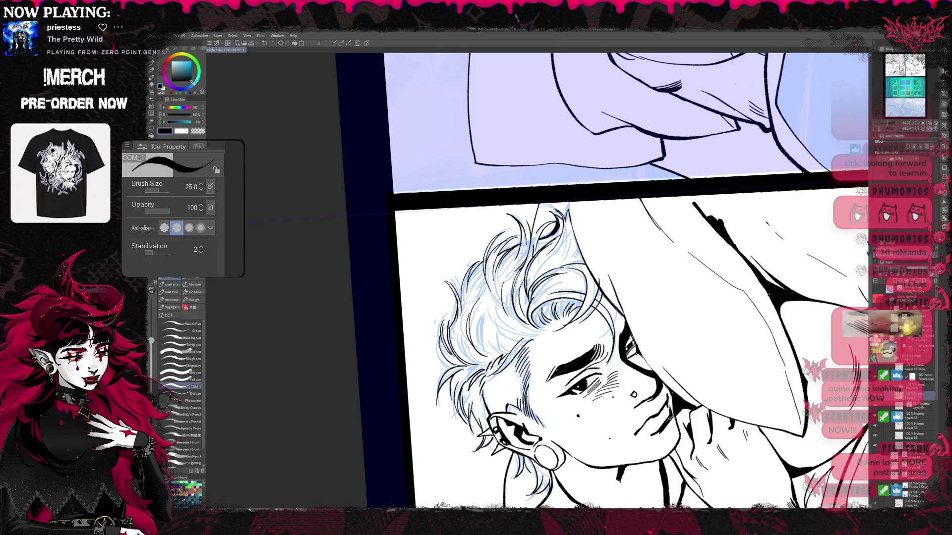
{"action": "key", "text": "r"}
{"action": "mouse_move", "coordinate": [550, 257]}
{"action": "left_mouse_down"}
{"action": "mouse_move", "coordinate": [626, 285]}
{"action": "mouse_move", "coordinate": [614, 235]}
{"action": "left_mouse_up"}
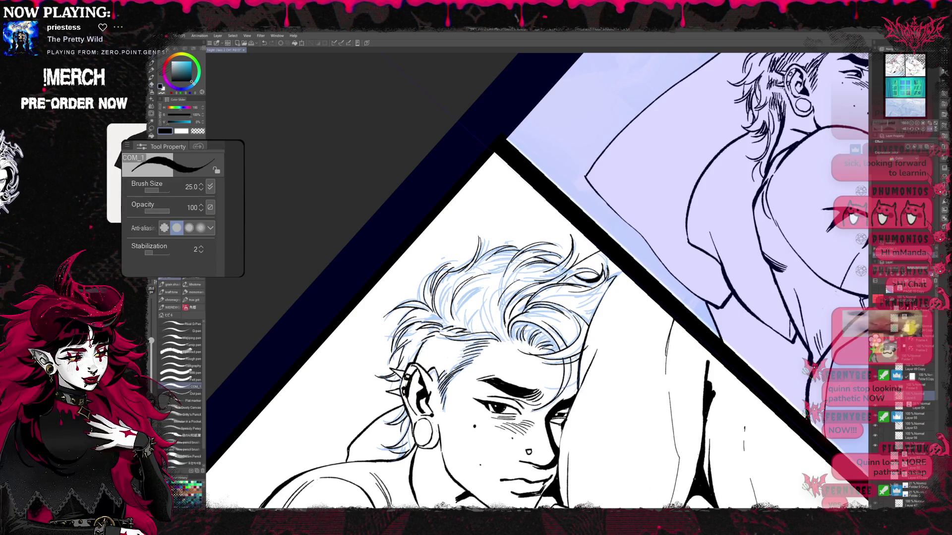
Step: Ink three more strands across the top of the hair, toggling COM_1 pen and Hard eraser
{"action": "key", "text": "e"}
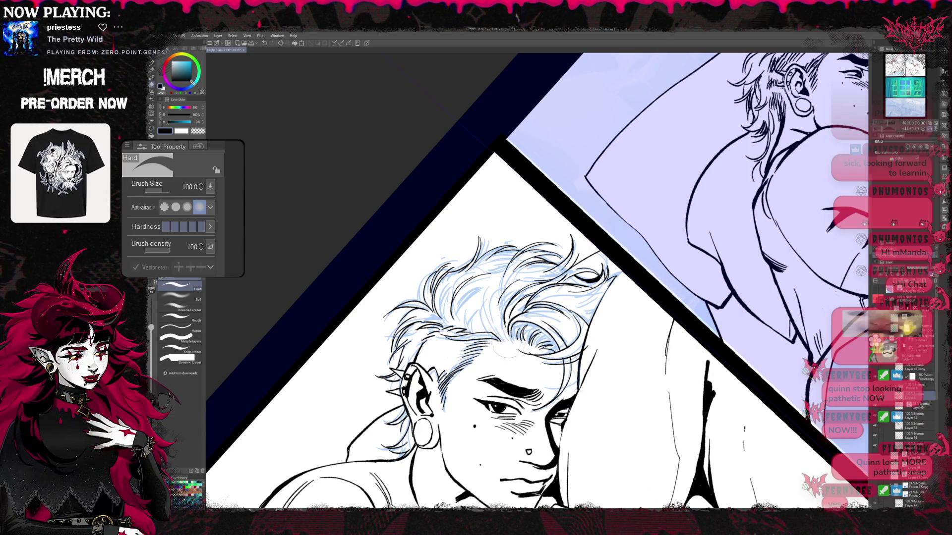
{"action": "key", "text": "p"}
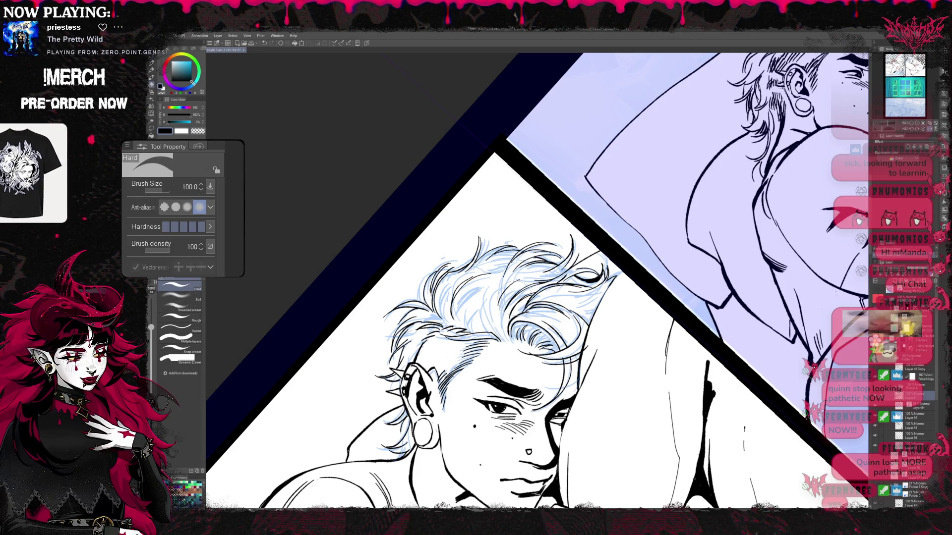
{"action": "key", "text": "p"}
{"action": "key", "text": "e"}
{"action": "key", "text": "p"}
{"action": "key", "text": "e"}
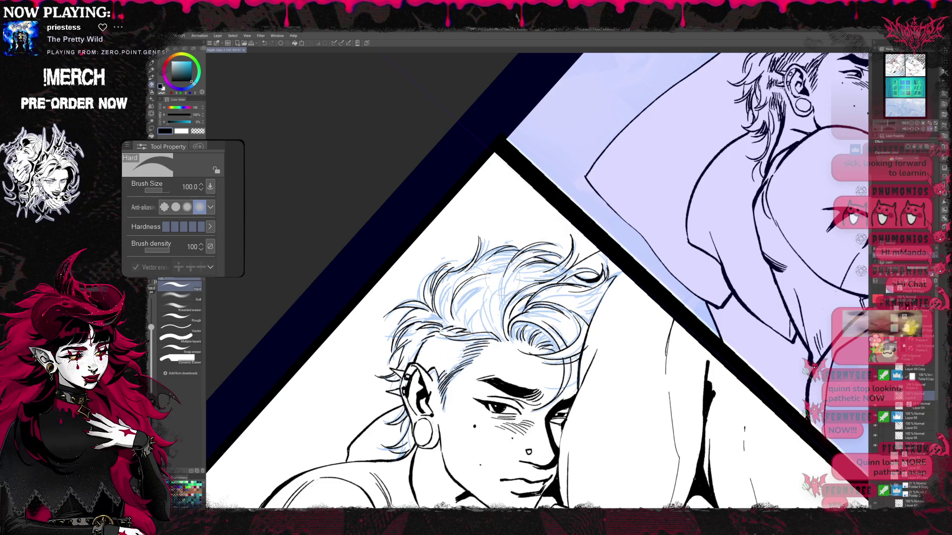
{"action": "key", "text": "p"}
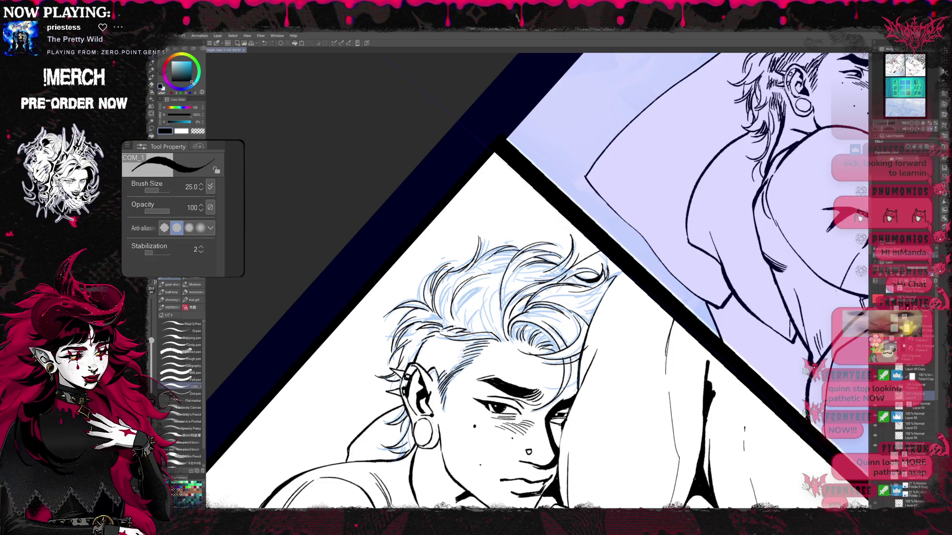
{"action": "left_click_drag", "start_coordinate": [498, 274], "coordinate": [480, 335]}
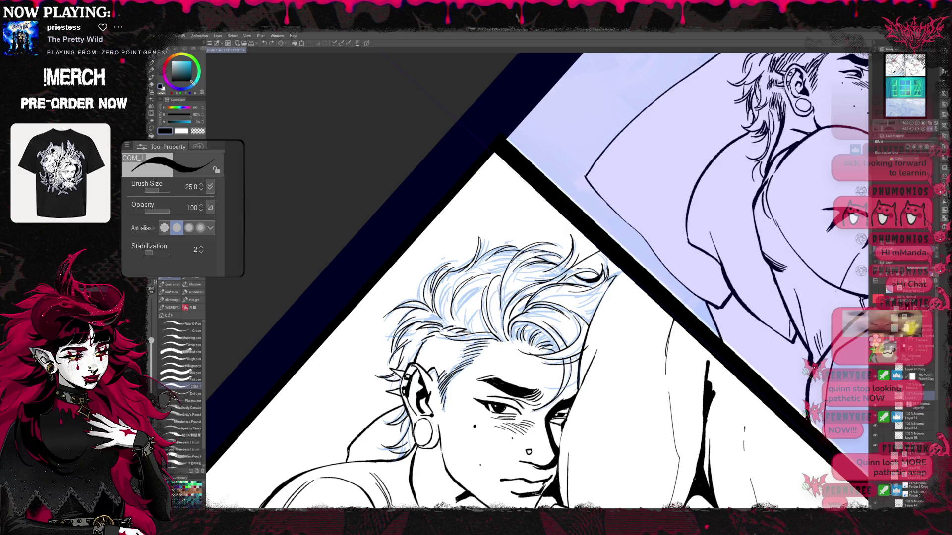
{"action": "left_click_drag", "start_coordinate": [471, 303], "coordinate": [460, 333]}
{"action": "mouse_move", "coordinate": [476, 286]}
{"action": "left_mouse_down"}
{"action": "mouse_move", "coordinate": [465, 333]}
{"action": "mouse_move", "coordinate": [474, 325]}
{"action": "mouse_move", "coordinate": [476, 336]}
{"action": "left_mouse_up"}
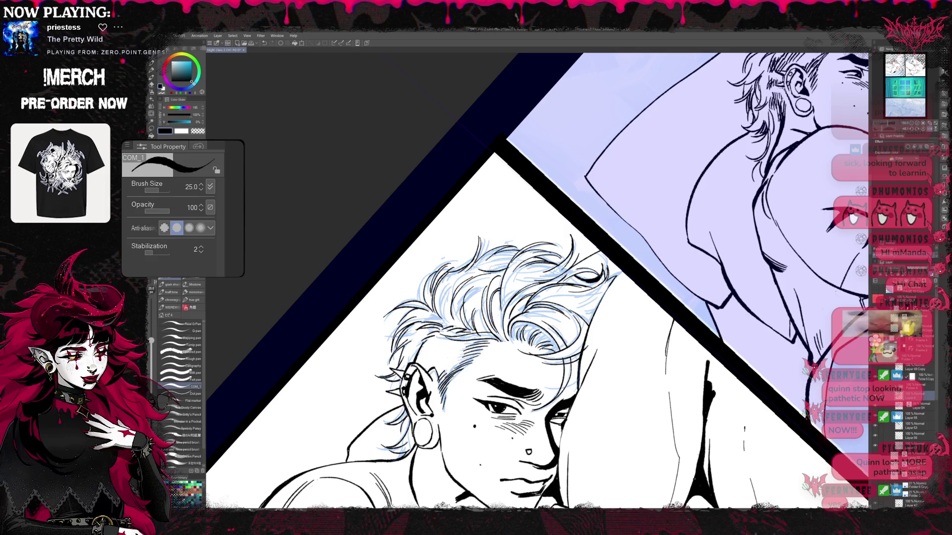
{"action": "key", "text": "e"}
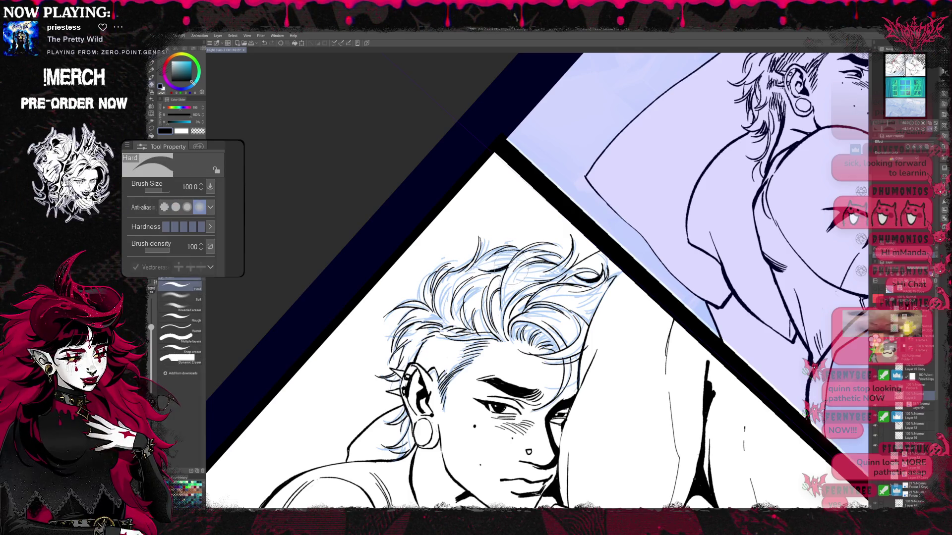
{"action": "key", "text": "ctrl+shift+r"}
Step: Rotate the panel to another angle and hide the blue sketch layer
{"action": "key", "text": "p"}
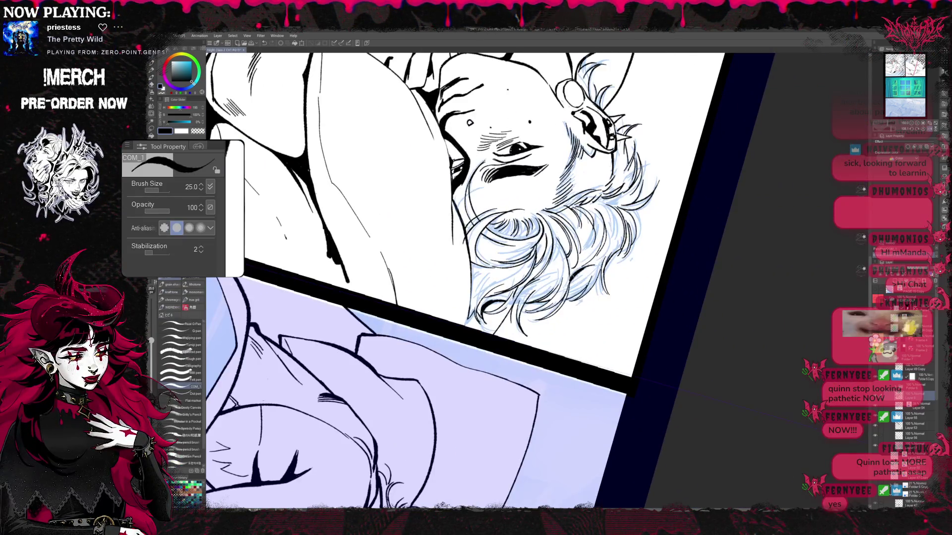
{"action": "key", "text": "r"}
{"action": "mouse_move", "coordinate": [570, 278]}
{"action": "left_mouse_down"}
{"action": "mouse_move", "coordinate": [555, 318]}
{"action": "mouse_move", "coordinate": [511, 371]}
{"action": "left_mouse_up"}
{"action": "key", "text": "e"}
{"action": "key", "text": "p"}
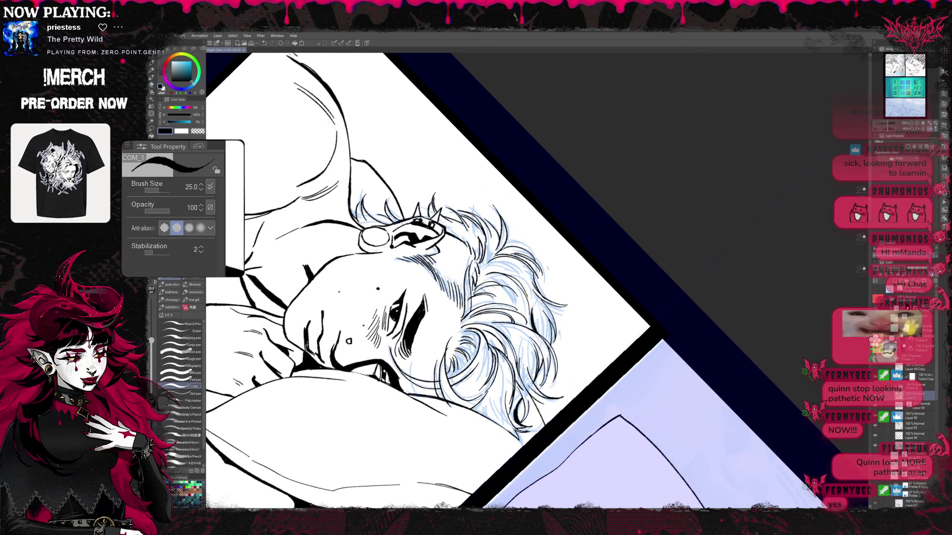
{"action": "key", "text": "r"}
{"action": "mouse_move", "coordinate": [645, 307]}
{"action": "left_mouse_down"}
{"action": "mouse_move", "coordinate": [685, 224]}
{"action": "mouse_move", "coordinate": [666, 187]}
{"action": "mouse_move", "coordinate": [558, 305]}
{"action": "left_mouse_up"}
Step: Review the clean lineart at several angles, ending with the canvas nearly upright
{"action": "key", "text": "p"}
{"action": "key", "text": "r"}
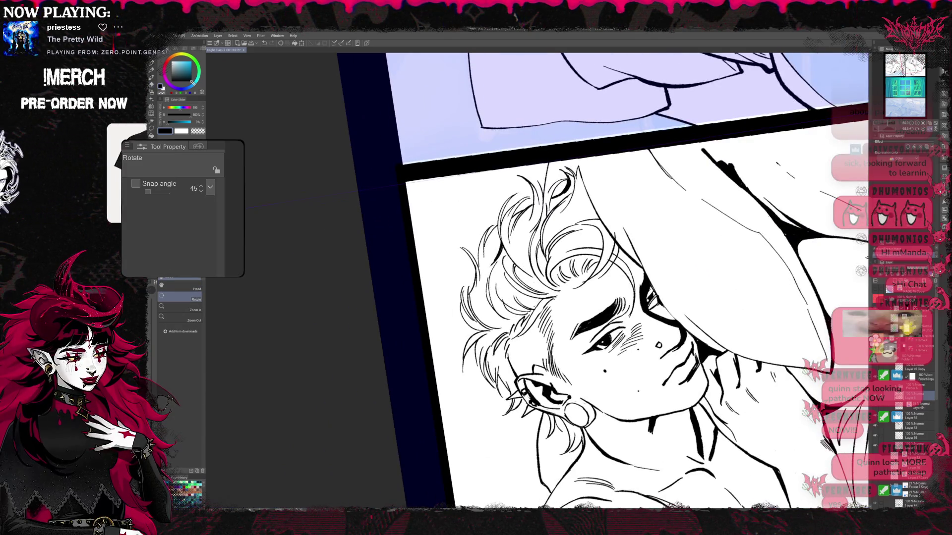
{"action": "key", "text": "e"}
{"action": "key", "text": "p"}
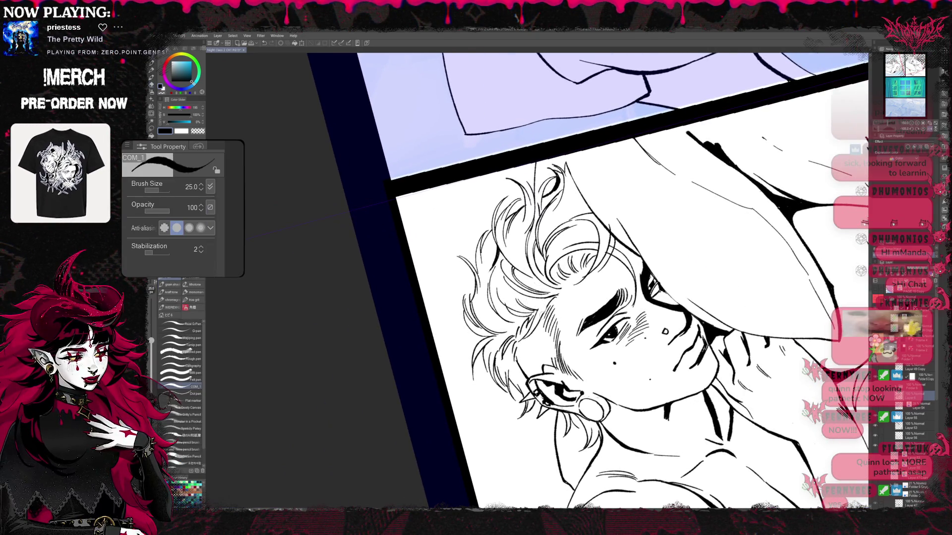
{"action": "key", "text": "r"}
{"action": "left_click_drag", "start_coordinate": [545, 298], "coordinate": [470, 223]}
{"action": "key", "text": "e"}
{"action": "key", "text": "p"}
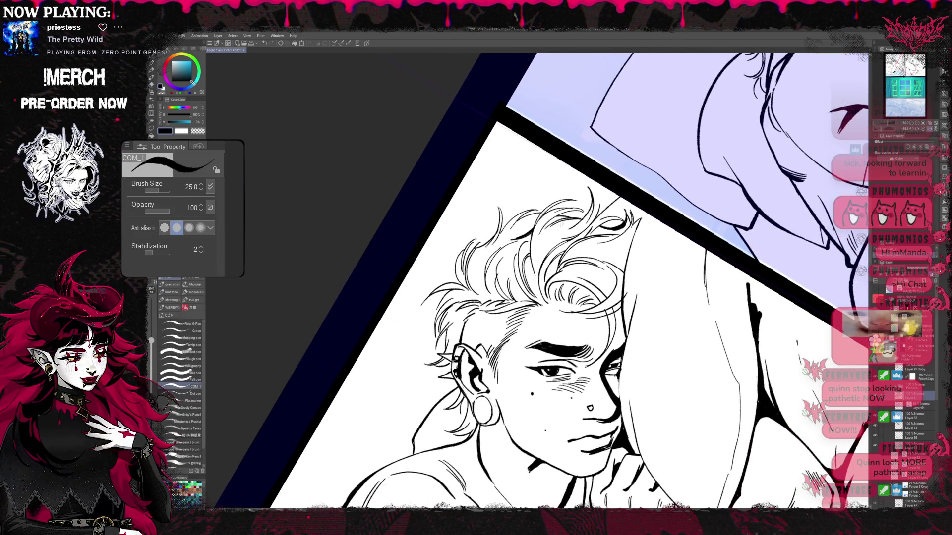
{"action": "key", "text": "e"}
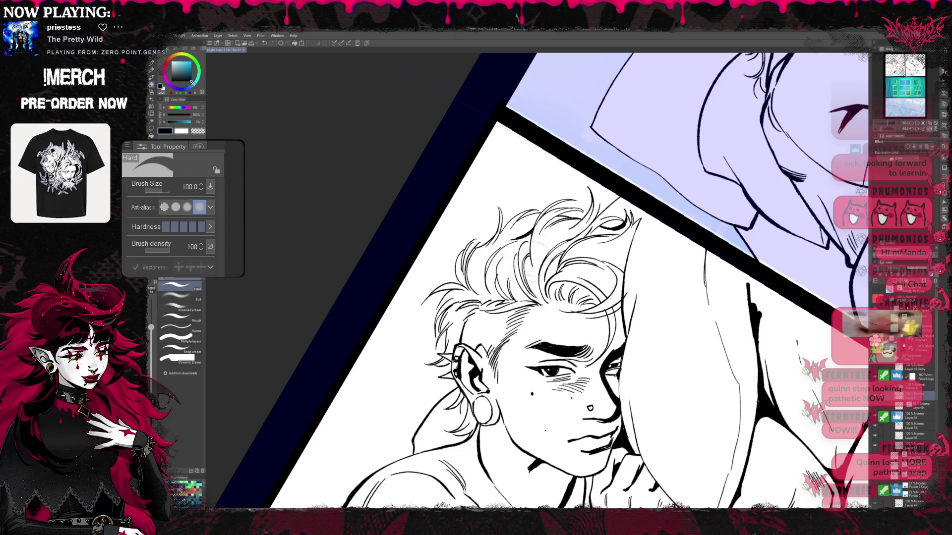
{"action": "key", "text": "r"}
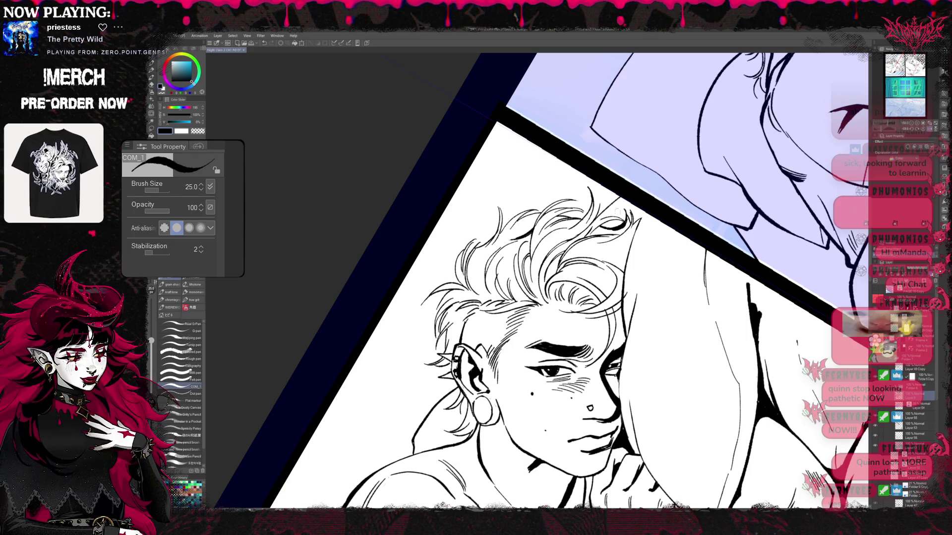
{"action": "left_click_drag", "start_coordinate": [672, 229], "coordinate": [651, 268]}
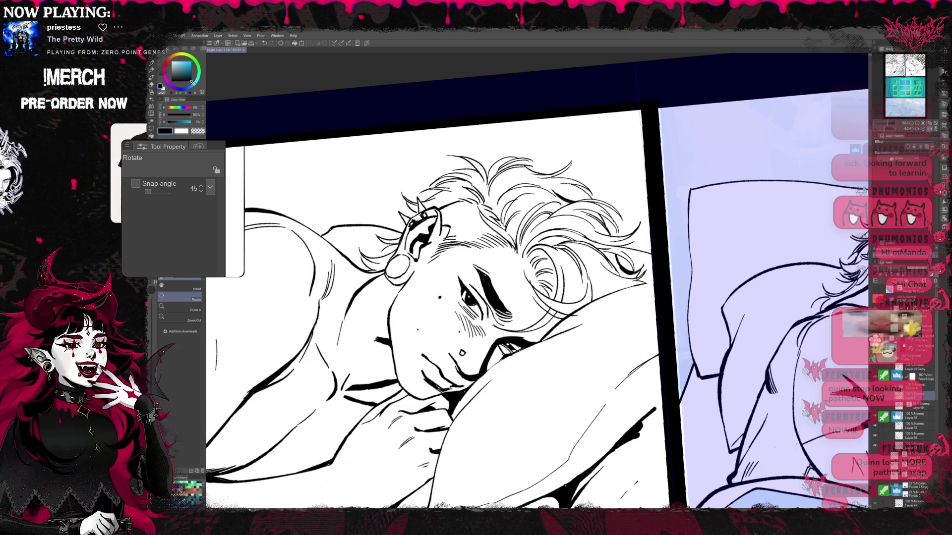
Step: Tilt the view about 15° clockwise, then bring it back roughly level
{"action": "key", "text": "asciicircum"}
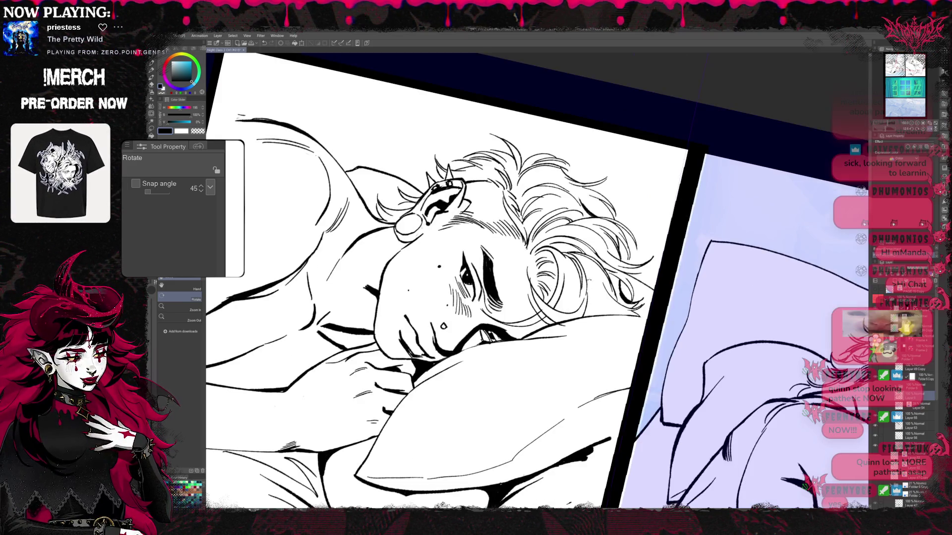
{"action": "key", "text": "p"}
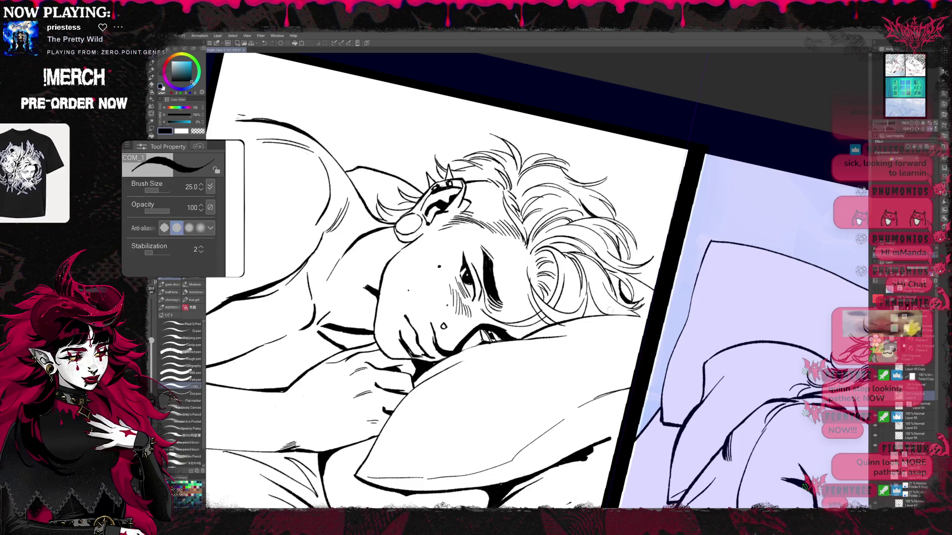
{"action": "key", "text": "minus"}
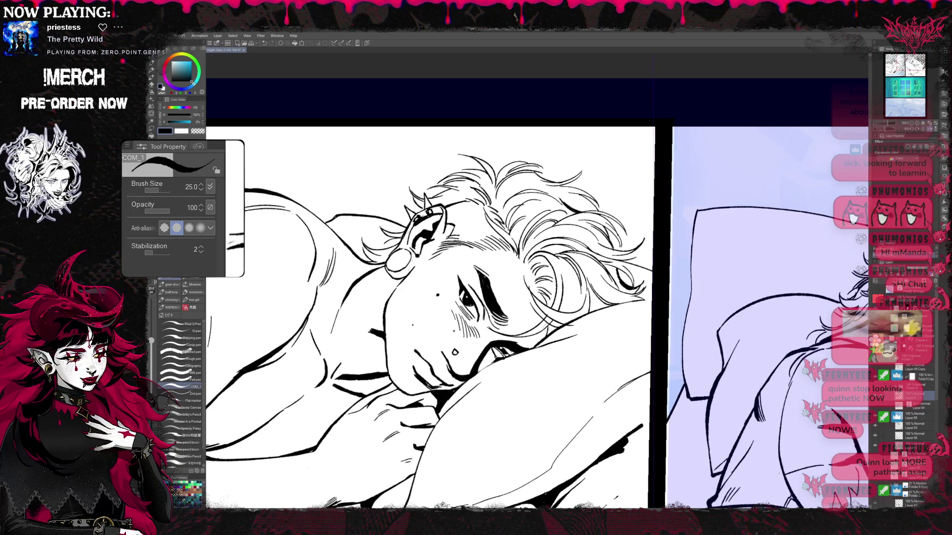
{"action": "key", "text": "r"}
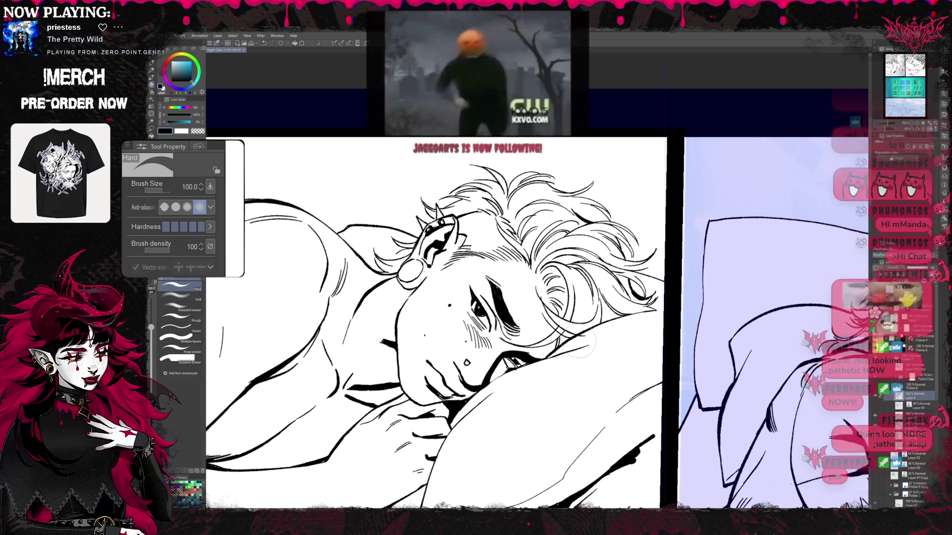
{"action": "key", "text": "e"}
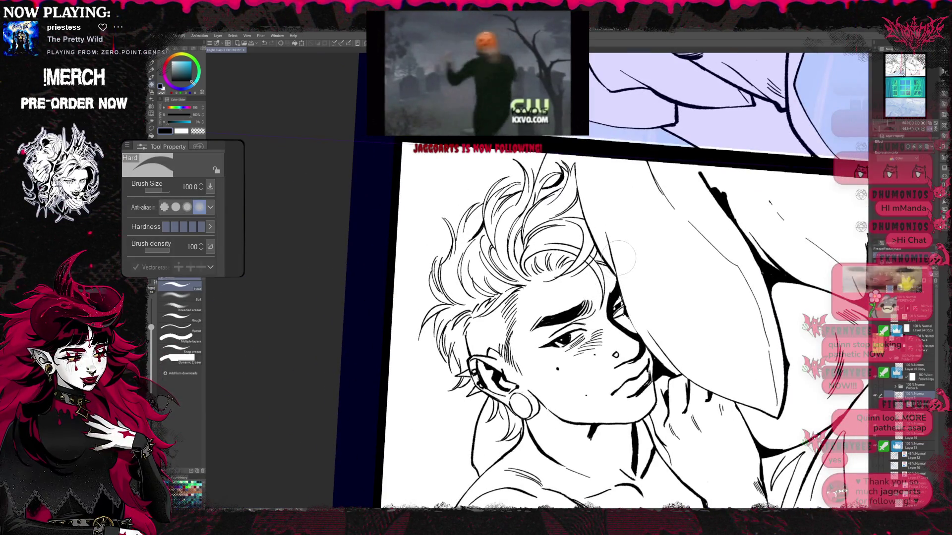
{"action": "key", "text": "p"}
{"action": "key", "text": "r"}
{"action": "mouse_move", "coordinate": [639, 243]}
{"action": "left_mouse_down"}
{"action": "mouse_move", "coordinate": [603, 302]}
{"action": "mouse_move", "coordinate": [633, 301]}
{"action": "left_mouse_up"}
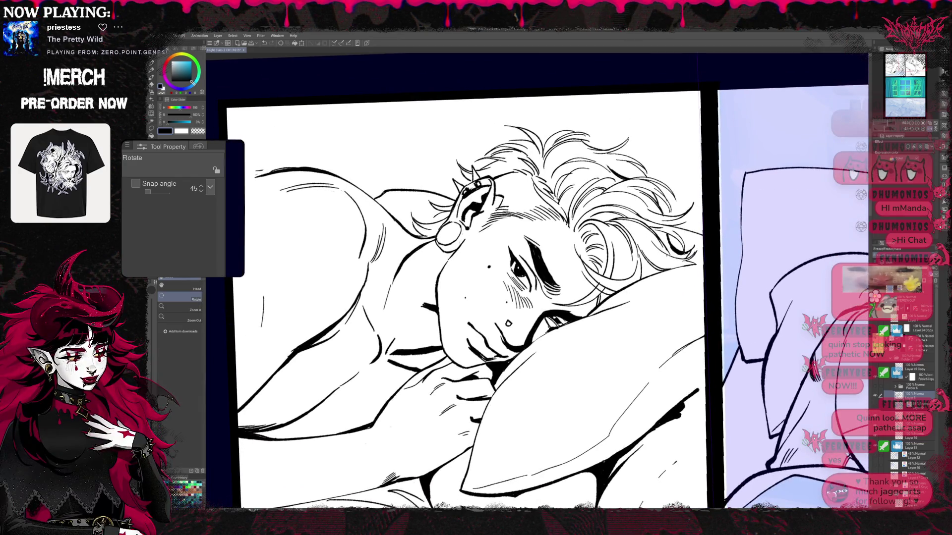
Step: Check the ear and eye lineart layer, shrink the Hard eraser to 17, and mirror the canvas
{"action": "key", "text": "e"}
{"action": "left_click", "coordinate": [875, 378]}
{"action": "left_click", "coordinate": [874, 378]}
{"action": "left_click", "coordinate": [910, 377]}
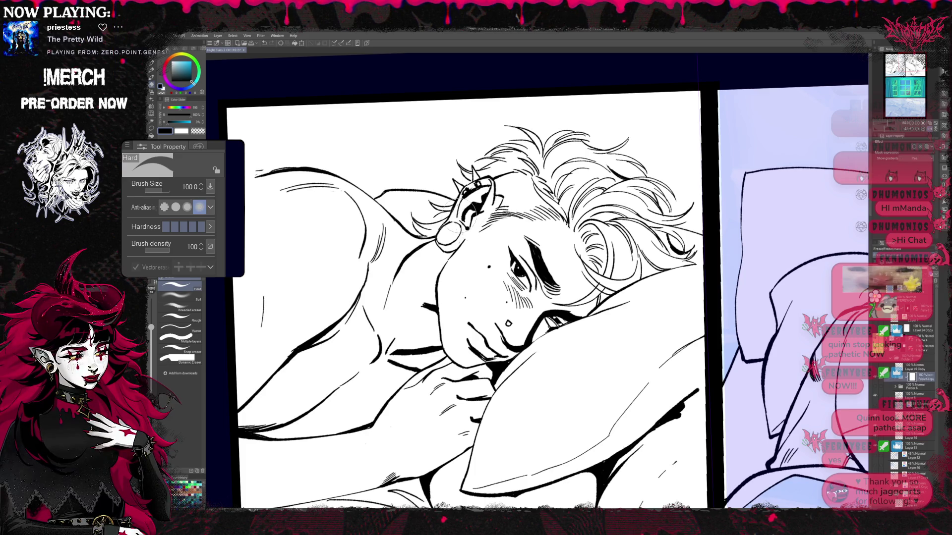
{"action": "key", "text": "bracketleft"}
{"action": "key", "text": "bracketleft"}
{"action": "key", "text": "bracketleft"}
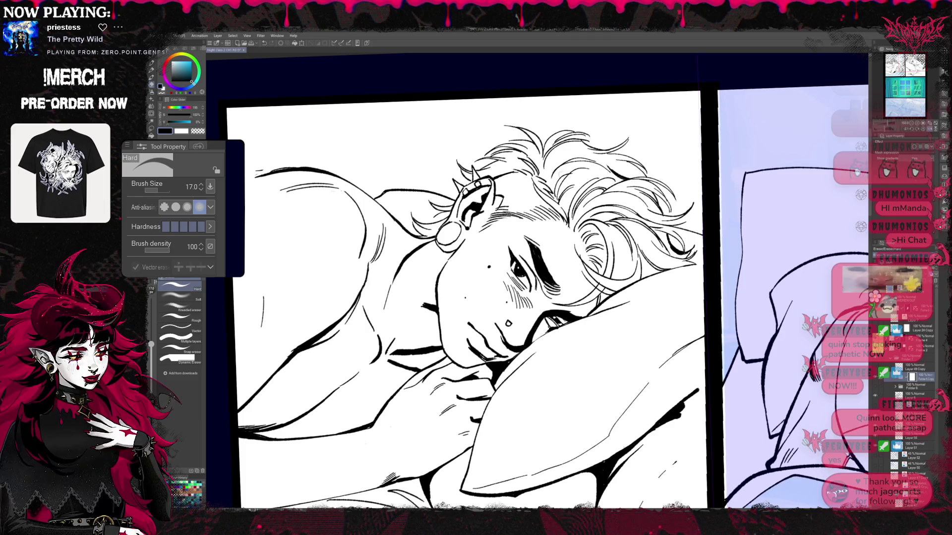
{"action": "key", "text": "h"}
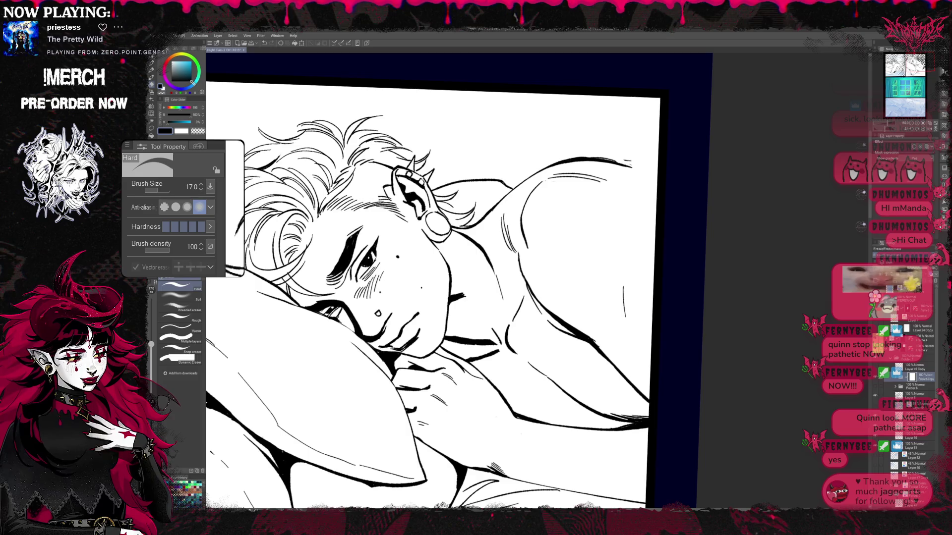
Step: Select the COM_1 pen and zoom out to show the whole pillow panel
{"action": "key", "text": "p"}
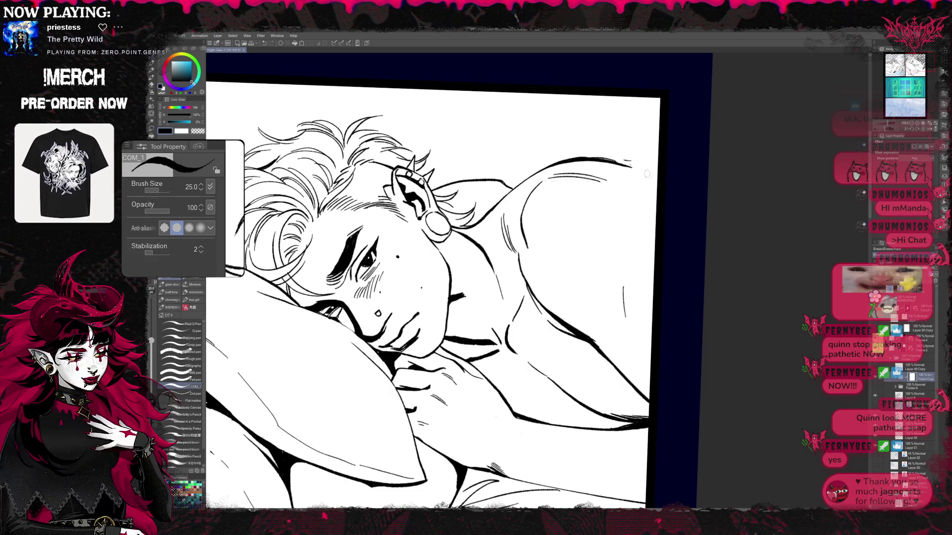
{"action": "key", "text": "ctrl+minus"}
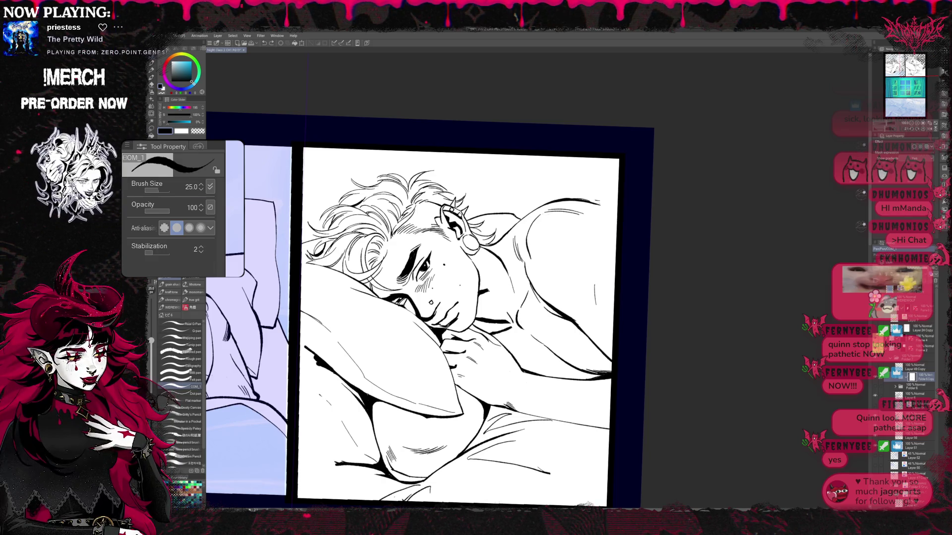
{"action": "key", "text": "e"}
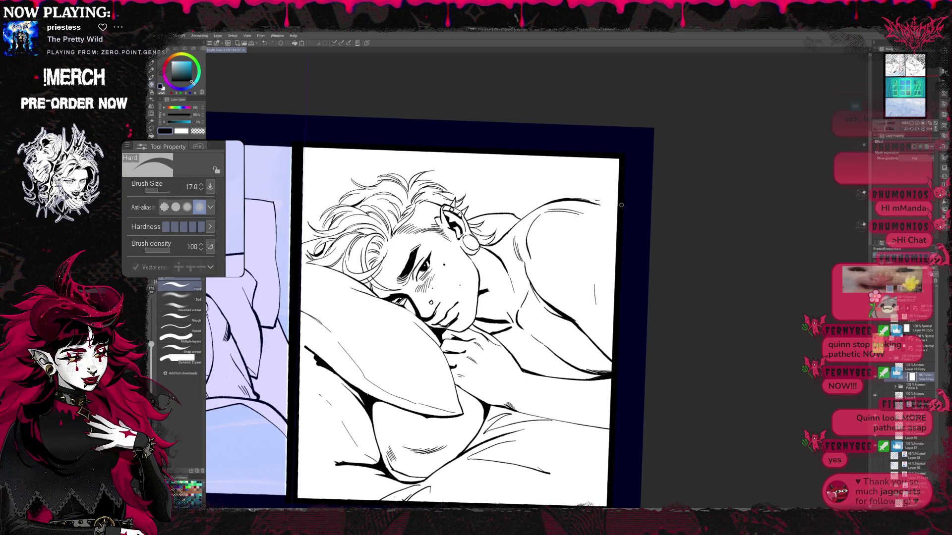
{"action": "left_click", "coordinate": [875, 396]}
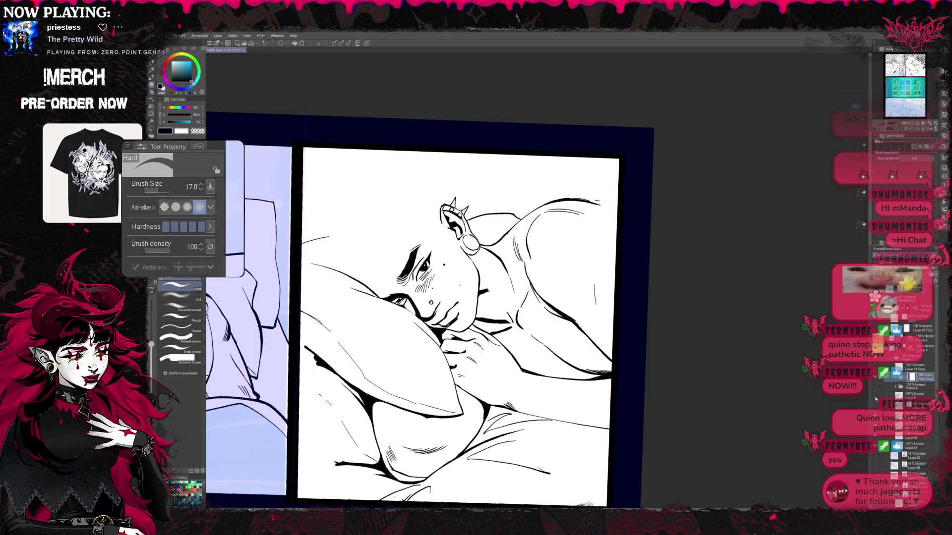
{"action": "left_click", "coordinate": [875, 396]}
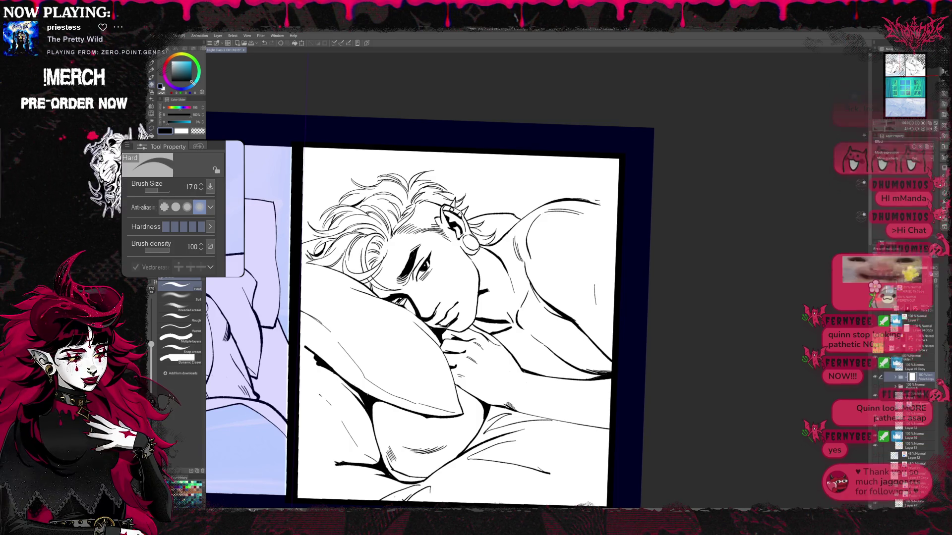
{"action": "left_click", "coordinate": [875, 495]}
{"action": "left_click", "coordinate": [875, 495]}
{"action": "left_click", "coordinate": [874, 498]}
{"action": "left_click", "coordinate": [874, 498]}
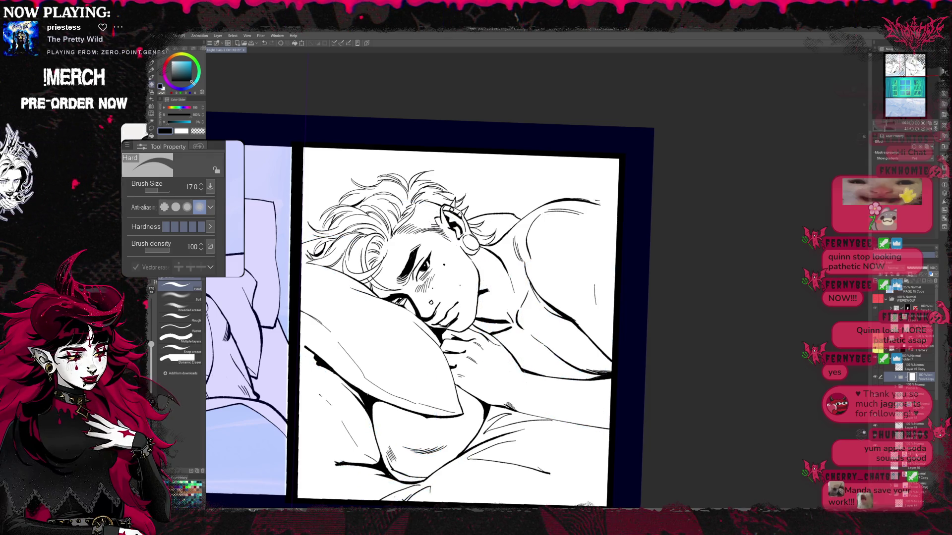
{"action": "left_click", "coordinate": [912, 385]}
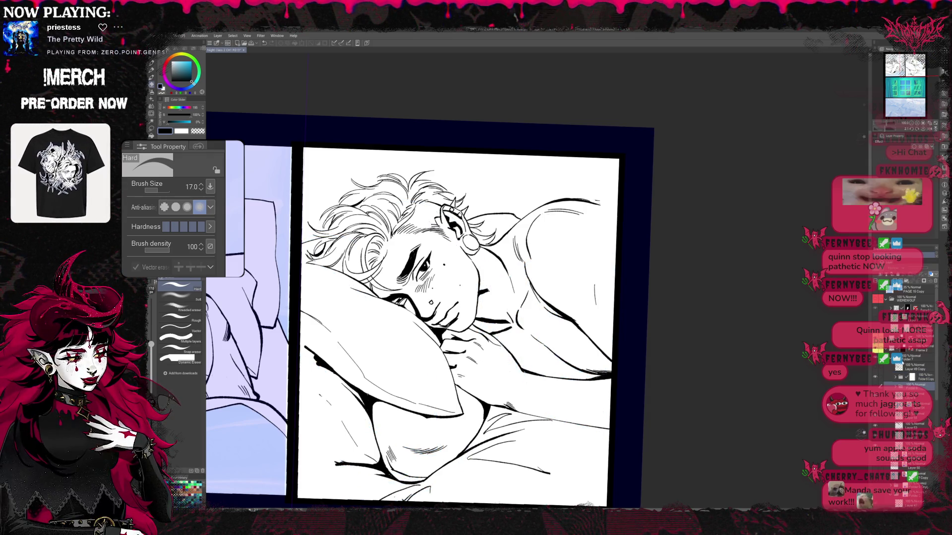
{"action": "left_click", "coordinate": [876, 383]}
{"action": "left_click", "coordinate": [875, 383]}
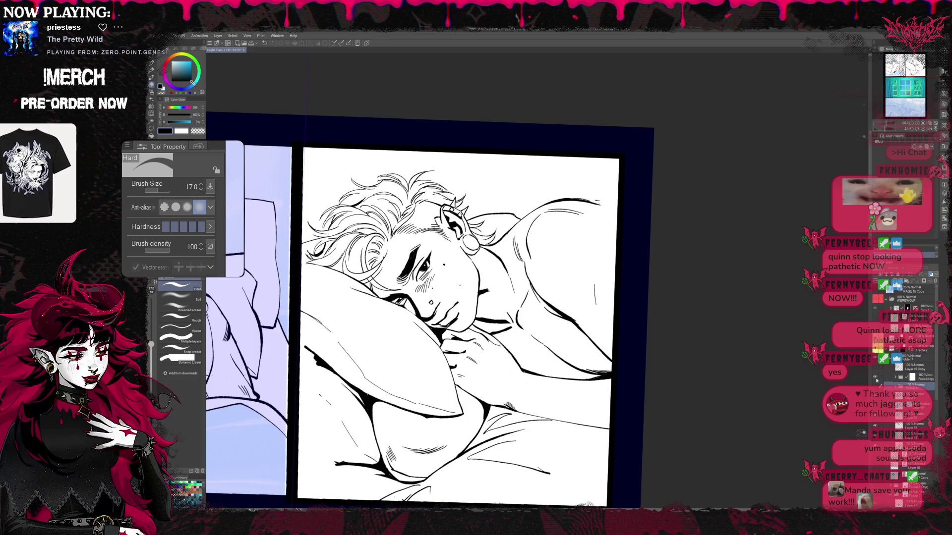
{"action": "left_click", "coordinate": [876, 382]}
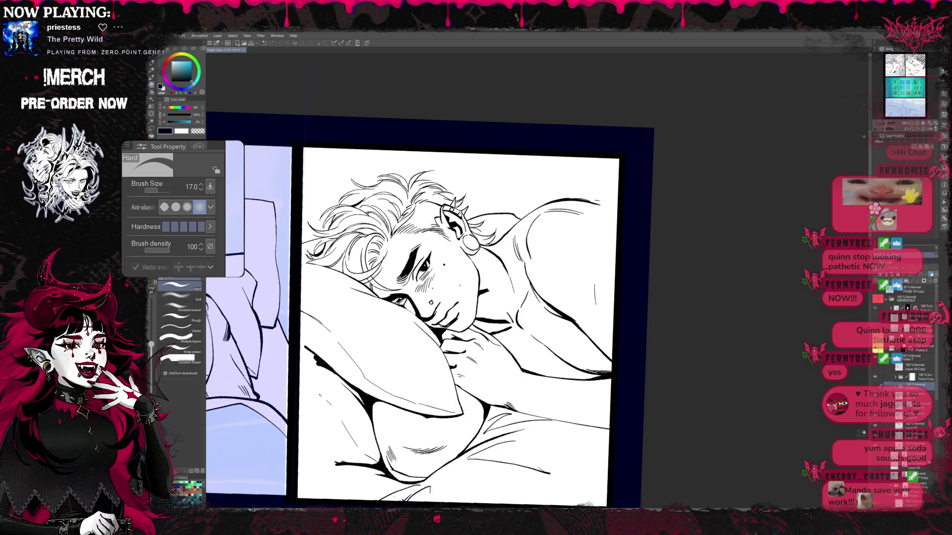
{"action": "scroll", "coordinate": [905, 391], "scroll_direction": "down", "scroll_amount": 5}
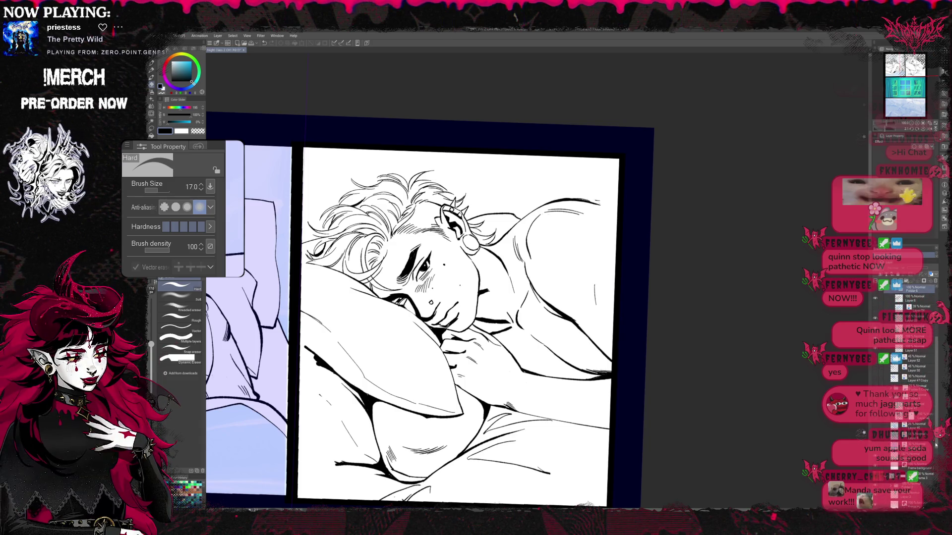
{"action": "scroll", "coordinate": [907, 376], "scroll_direction": "up", "scroll_amount": 2}
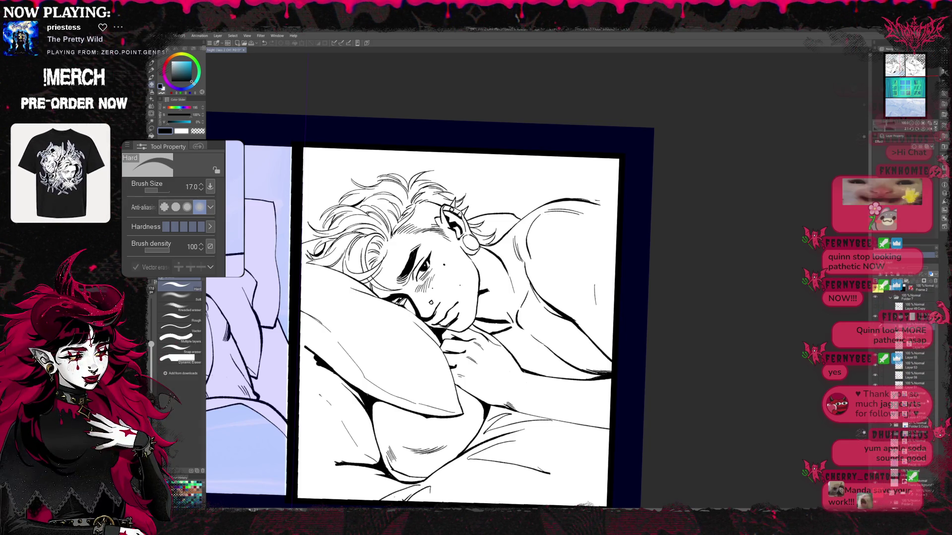
{"action": "scroll", "coordinate": [907, 377], "scroll_direction": "up", "scroll_amount": 1}
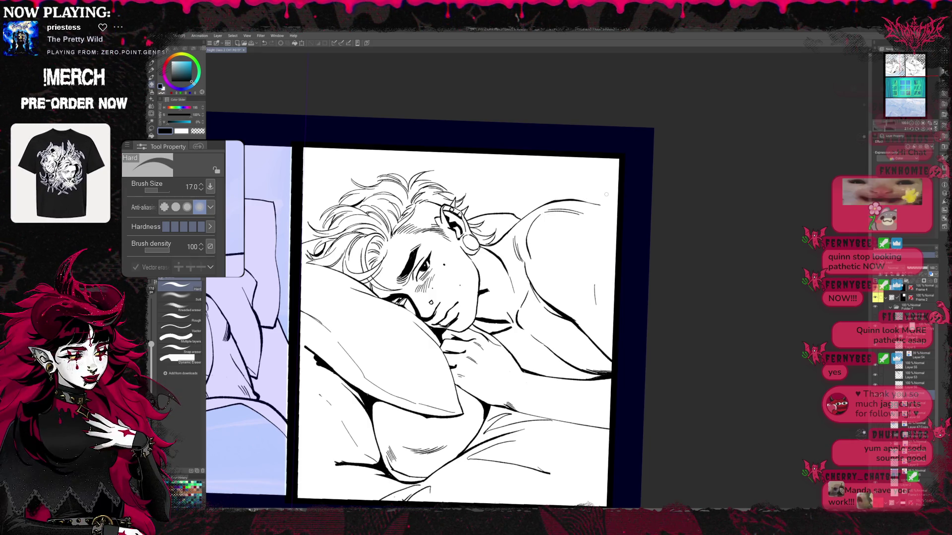
Step: Unmirror the canvas and tilt the view about 20° counter-clockwise
{"action": "key", "text": "h"}
{"action": "key", "text": "r"}
{"action": "mouse_move", "coordinate": [669, 99]}
{"action": "left_mouse_down"}
{"action": "mouse_move", "coordinate": [600, 81]}
{"action": "mouse_move", "coordinate": [709, 116]}
{"action": "left_mouse_up"}
{"action": "key", "text": "e"}
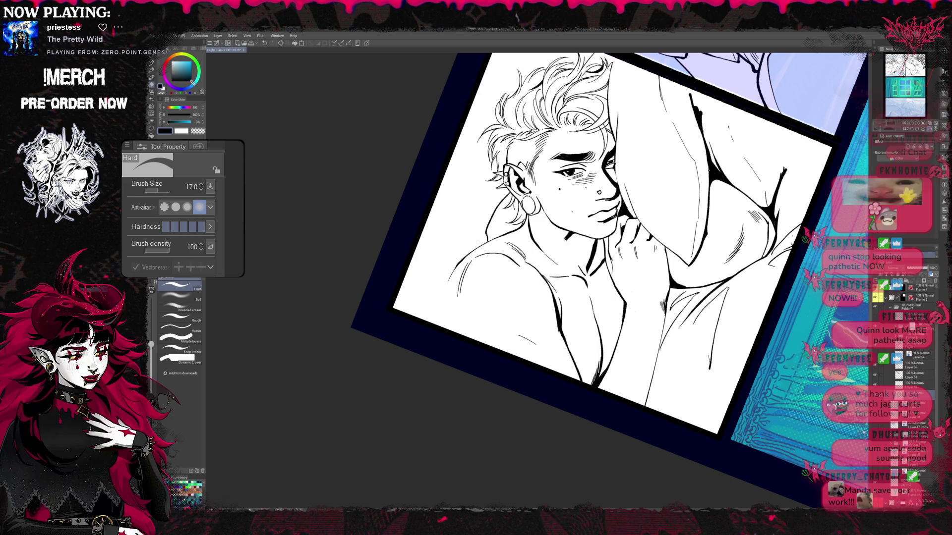
{"action": "key", "text": "p"}
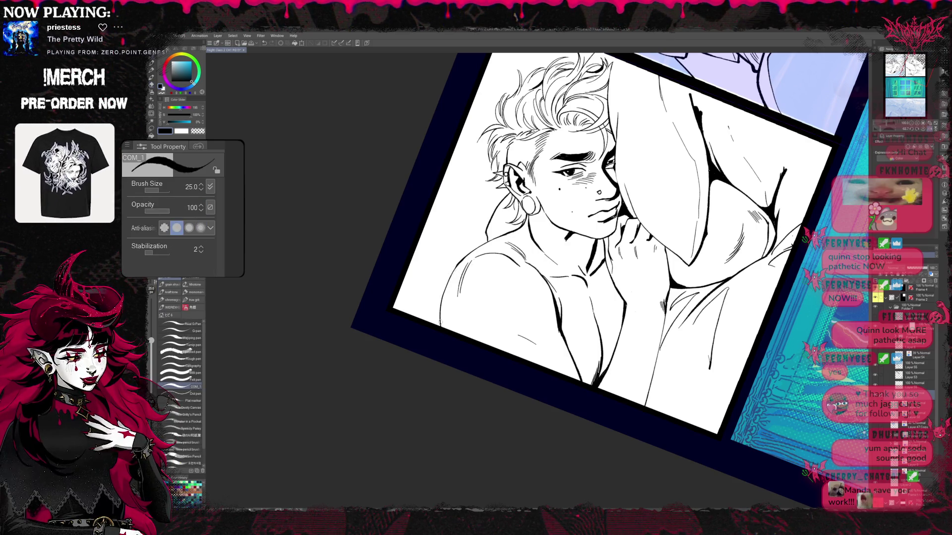
{"action": "key", "text": "e"}
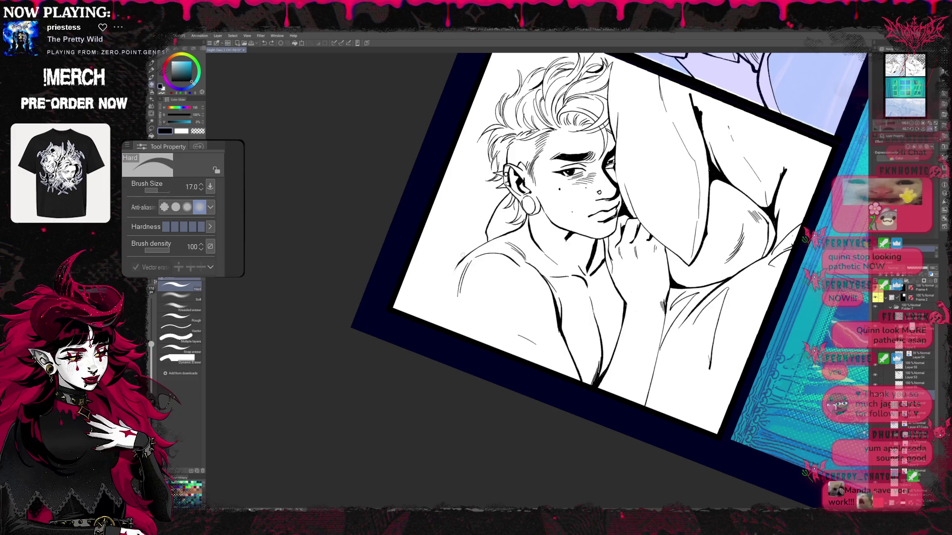
{"action": "key", "text": "p"}
Step: Redraw the shoulder line down to the frame edge, undoing the overshooting first attempt
{"action": "left_click_drag", "start_coordinate": [459, 265], "coordinate": [443, 329]}
{"action": "key", "text": "ctrl+z"}
{"action": "left_click_drag", "start_coordinate": [464, 257], "coordinate": [443, 327]}
{"action": "key", "text": "r"}
{"action": "mouse_move", "coordinate": [644, 416]}
{"action": "left_mouse_down"}
{"action": "mouse_move", "coordinate": [684, 383]}
{"action": "mouse_move", "coordinate": [710, 339]}
{"action": "mouse_move", "coordinate": [705, 209]}
{"action": "left_mouse_up"}
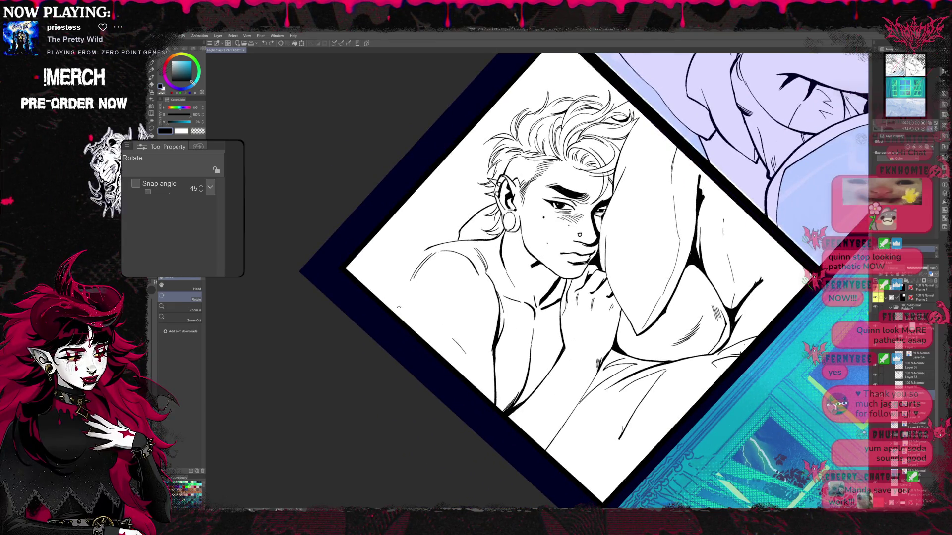
Step: Ink two strokes along the man's left shoulder
{"action": "key", "text": "p"}
{"action": "left_click_drag", "start_coordinate": [390, 318], "coordinate": [421, 252]}
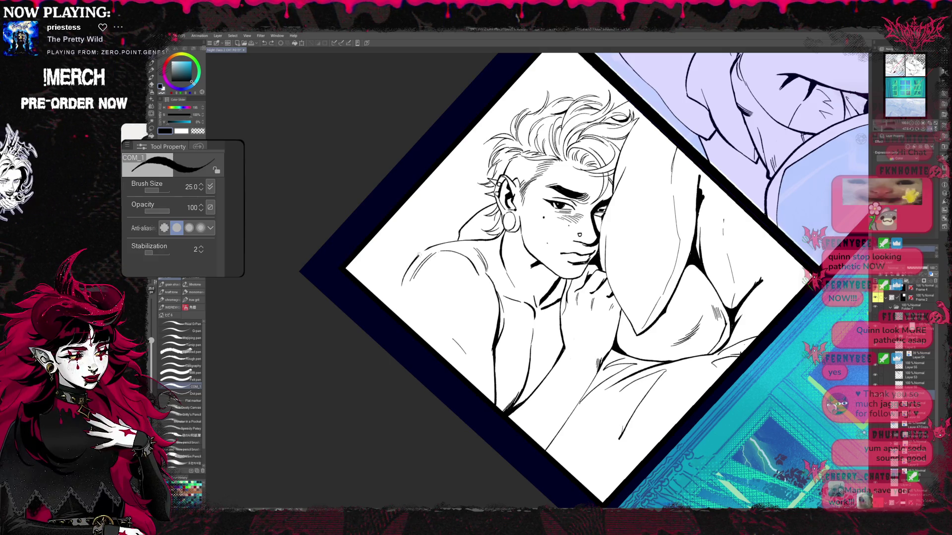
{"action": "left_click_drag", "start_coordinate": [401, 286], "coordinate": [446, 241]}
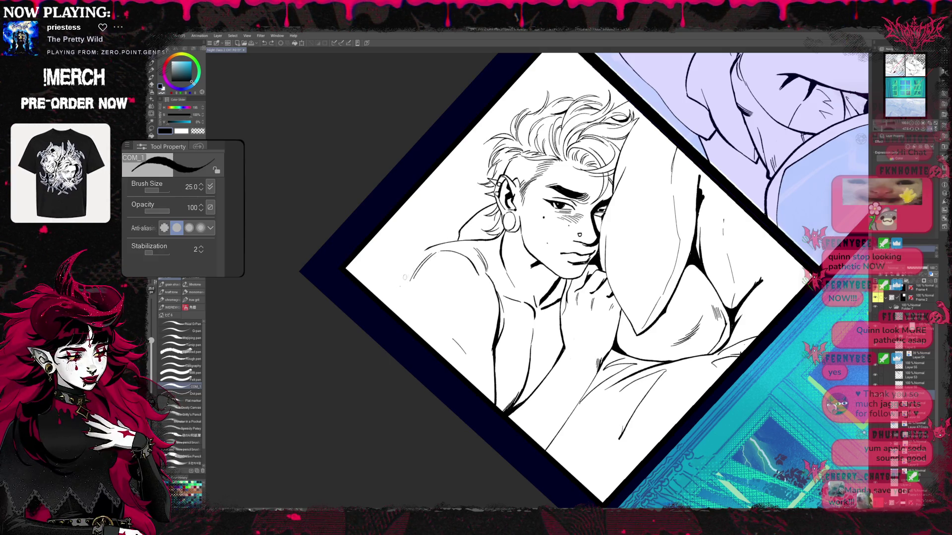
{"action": "key", "text": "e"}
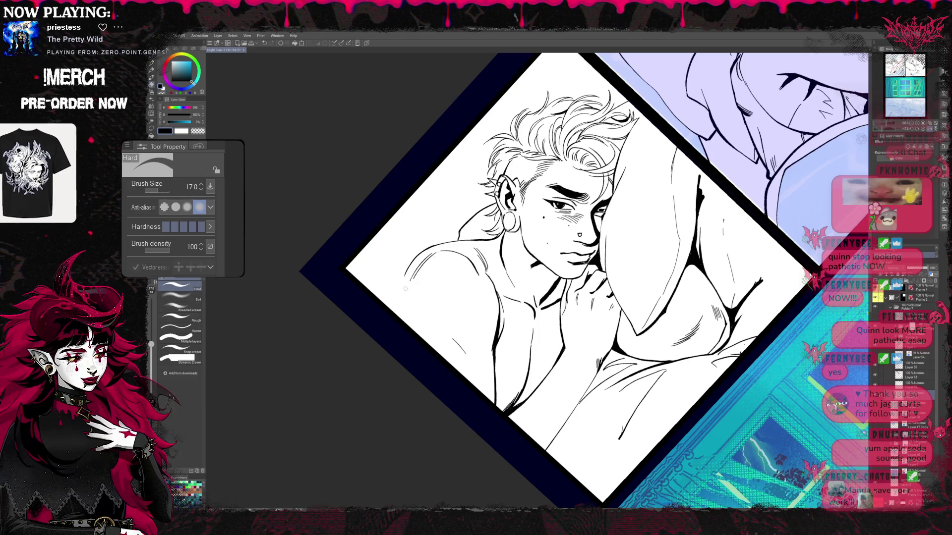
{"action": "mouse_move", "coordinate": [546, 298]}
{"action": "left_mouse_down"}
{"action": "mouse_move", "coordinate": [496, 386]}
{"action": "mouse_move", "coordinate": [464, 368]}
{"action": "mouse_move", "coordinate": [545, 399]}
{"action": "left_mouse_up"}
{"action": "key", "text": "p"}
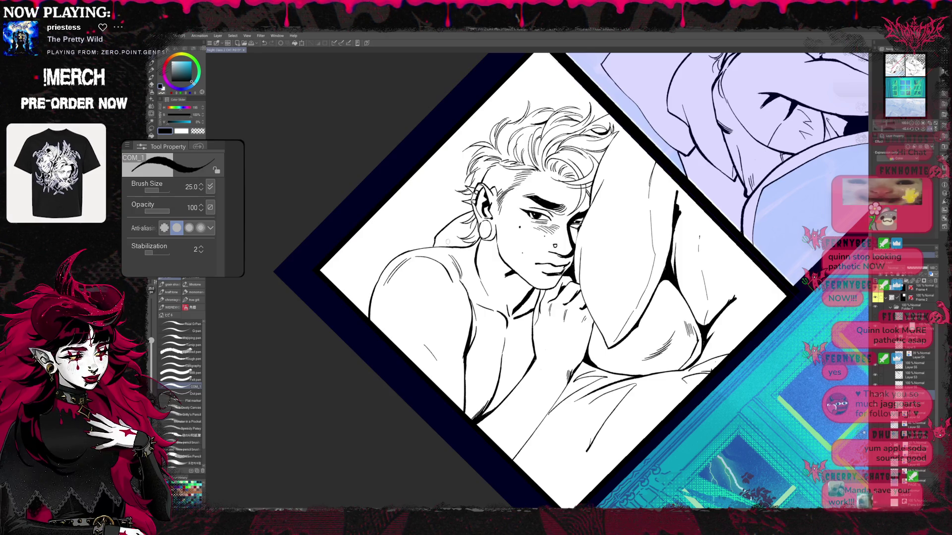
Step: Reframe the panel and ink lines across the man's chest and shoulder
{"action": "left_click_drag", "start_coordinate": [496, 247], "coordinate": [447, 298]}
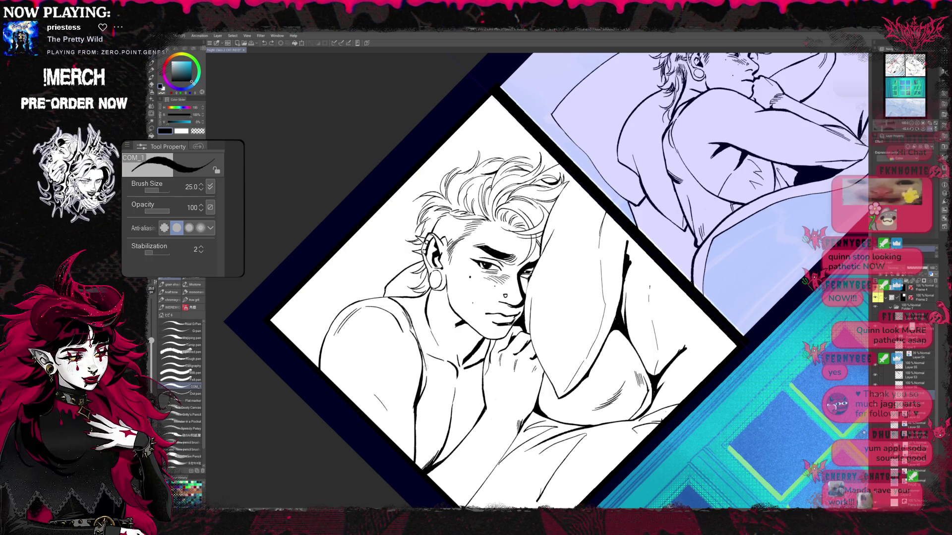
{"action": "scroll", "coordinate": [545, 278], "scroll_direction": "down", "scroll_amount": 2}
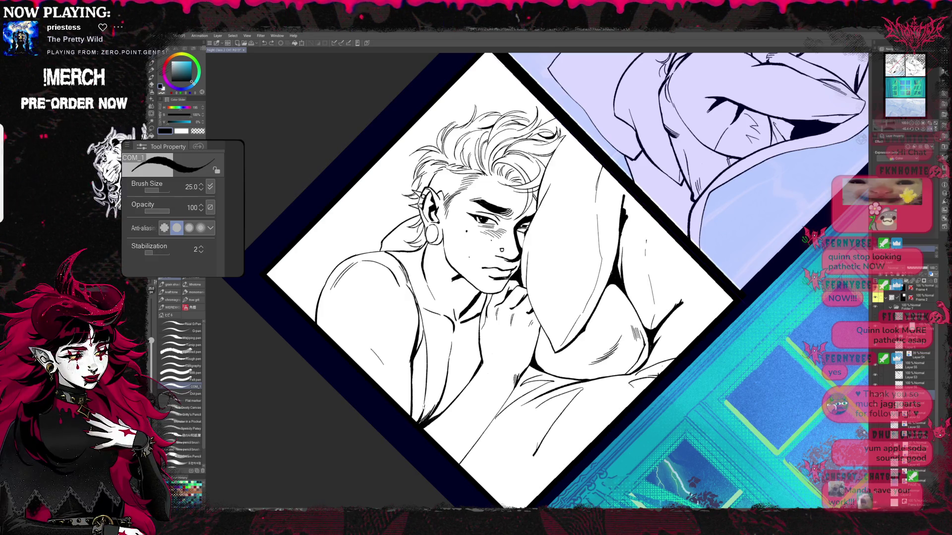
{"action": "mouse_move", "coordinate": [492, 359]}
{"action": "left_mouse_down"}
{"action": "mouse_move", "coordinate": [432, 393]}
{"action": "mouse_move", "coordinate": [432, 406]}
{"action": "mouse_move", "coordinate": [430, 399]}
{"action": "left_mouse_up"}
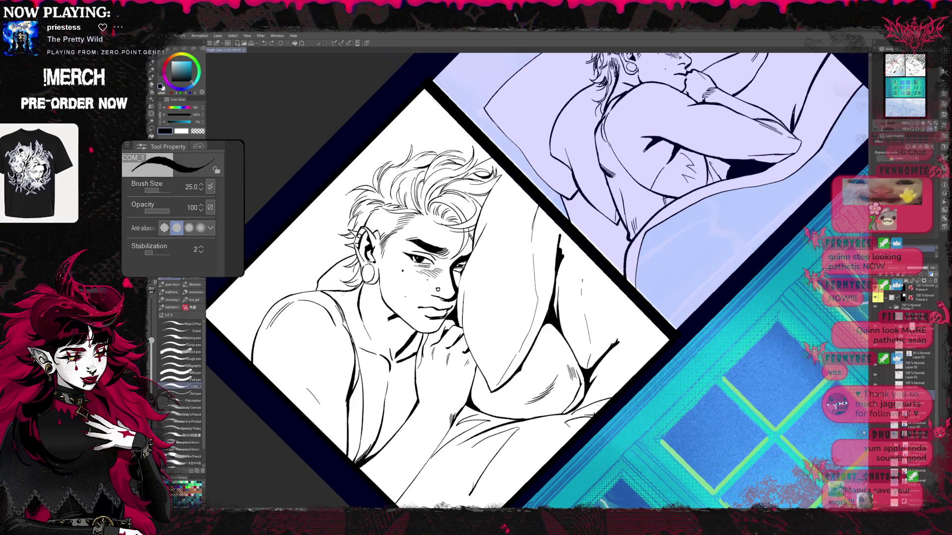
{"action": "mouse_move", "coordinate": [367, 355]}
{"action": "left_mouse_down"}
{"action": "mouse_move", "coordinate": [378, 390]}
{"action": "mouse_move", "coordinate": [415, 411]}
{"action": "left_mouse_up"}
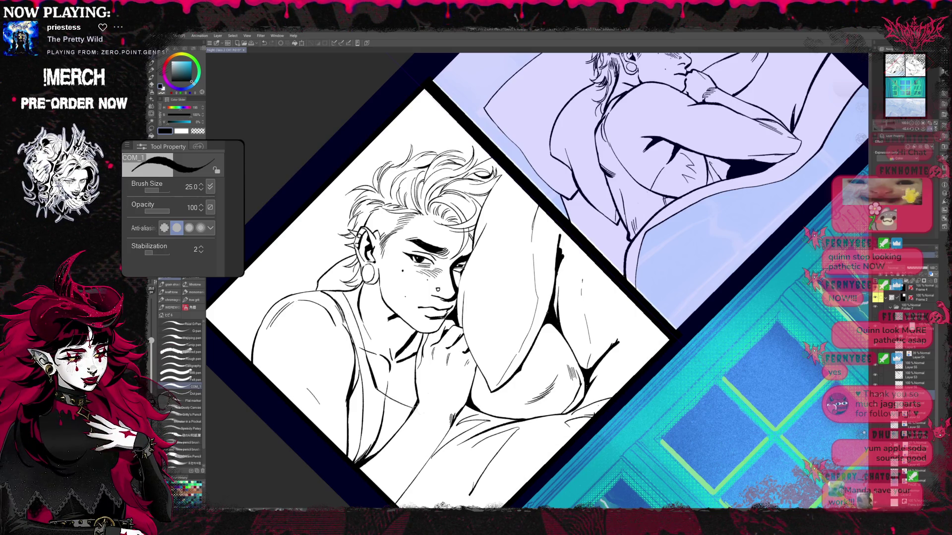
{"action": "left_click_drag", "start_coordinate": [376, 387], "coordinate": [417, 408]}
{"action": "key", "text": "e"}
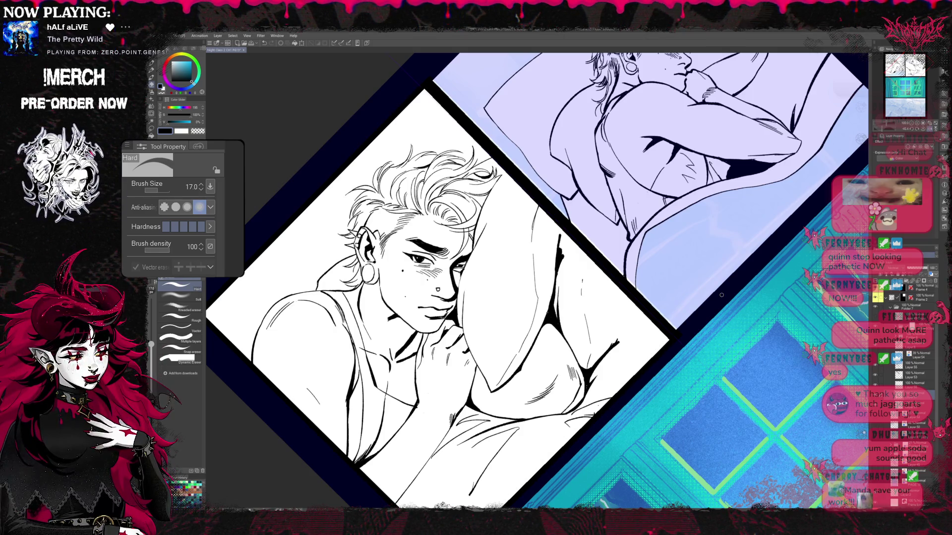
Step: Turn the panel nearly upright
{"action": "left_click_drag", "start_coordinate": [446, 297], "coordinate": [426, 327]}
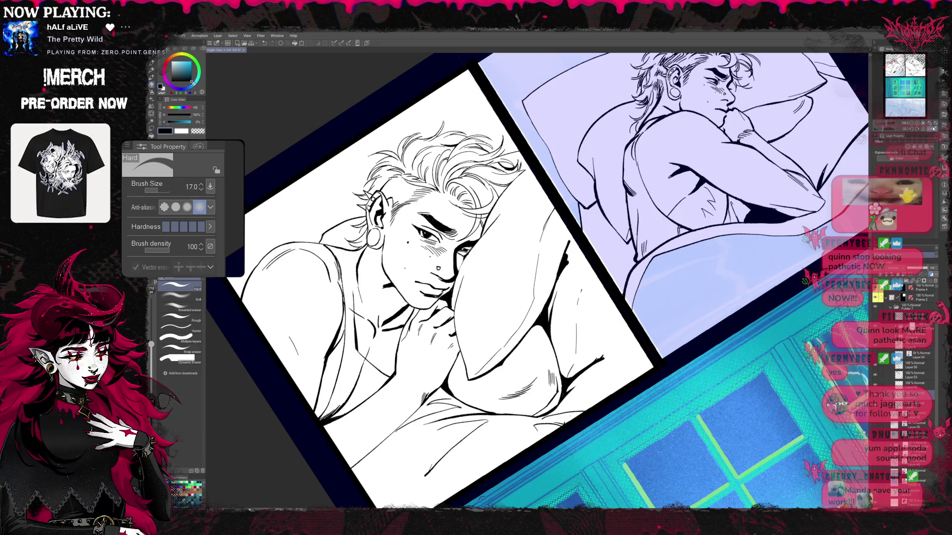
{"action": "key", "text": "r"}
{"action": "key", "text": "h"}
{"action": "left_click_drag", "start_coordinate": [738, 337], "coordinate": [725, 179]}
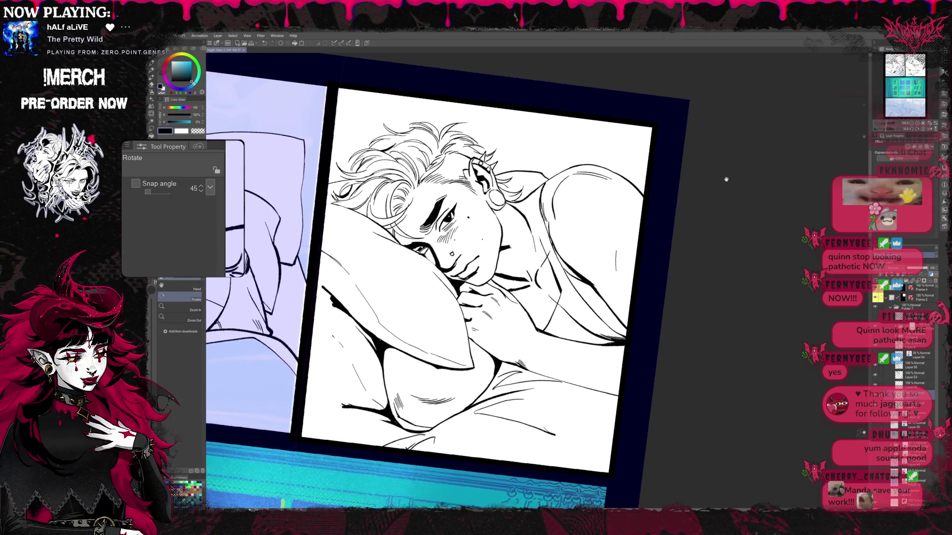
Step: Rework the man's shoulder outline with the pen and Hard eraser into a clean thin line
{"action": "key", "text": "e"}
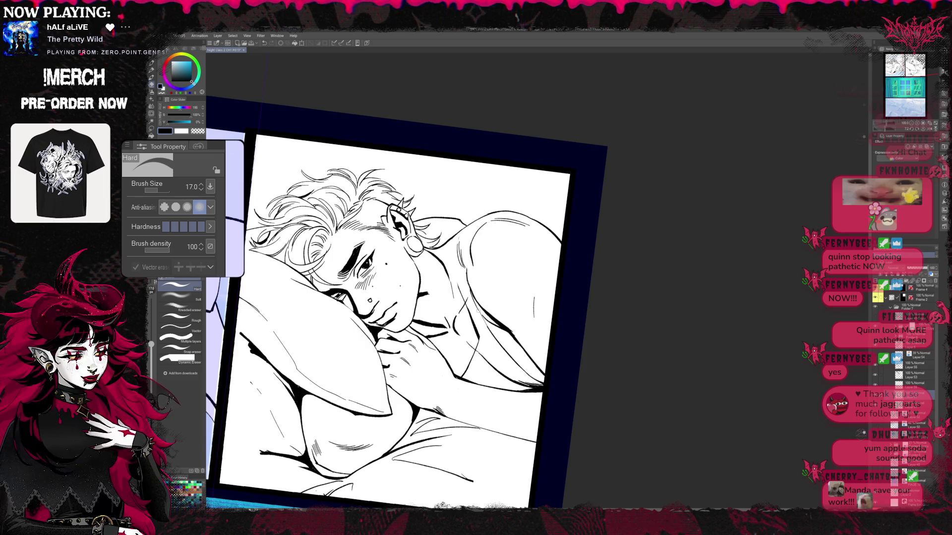
{"action": "key", "text": "p"}
{"action": "left_click_drag", "start_coordinate": [463, 273], "coordinate": [470, 219]}
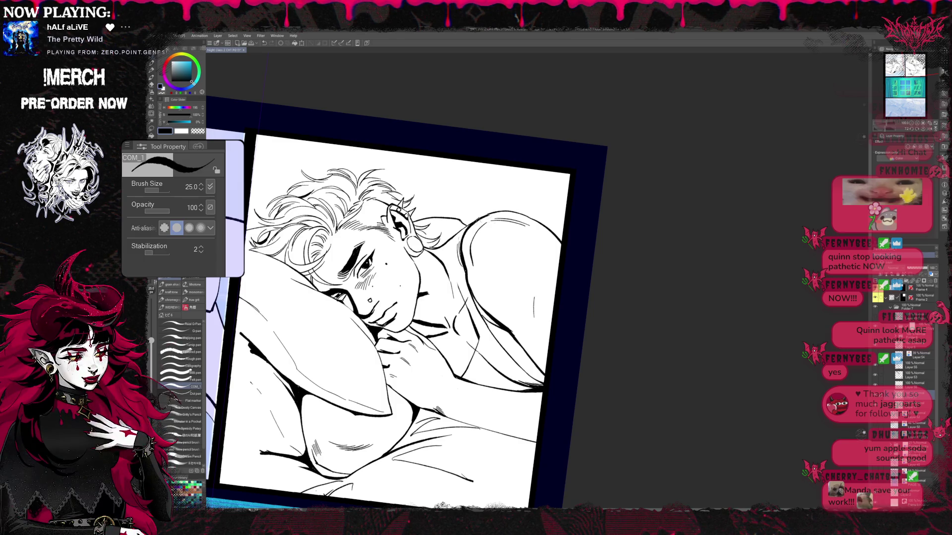
{"action": "key", "text": "e"}
{"action": "mouse_move", "coordinate": [462, 263]}
{"action": "left_mouse_down"}
{"action": "mouse_move", "coordinate": [467, 220]}
{"action": "mouse_move", "coordinate": [488, 216]}
{"action": "left_mouse_up"}
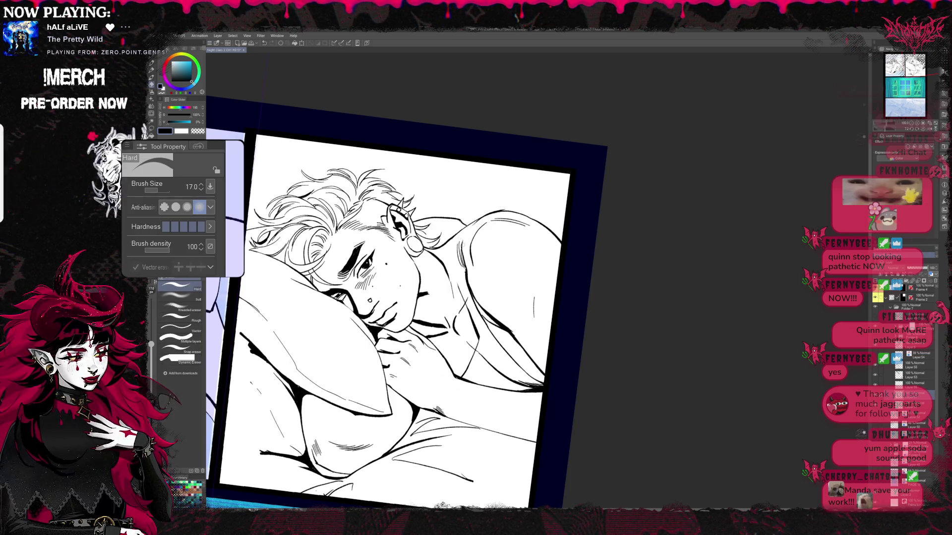
{"action": "key", "text": "p"}
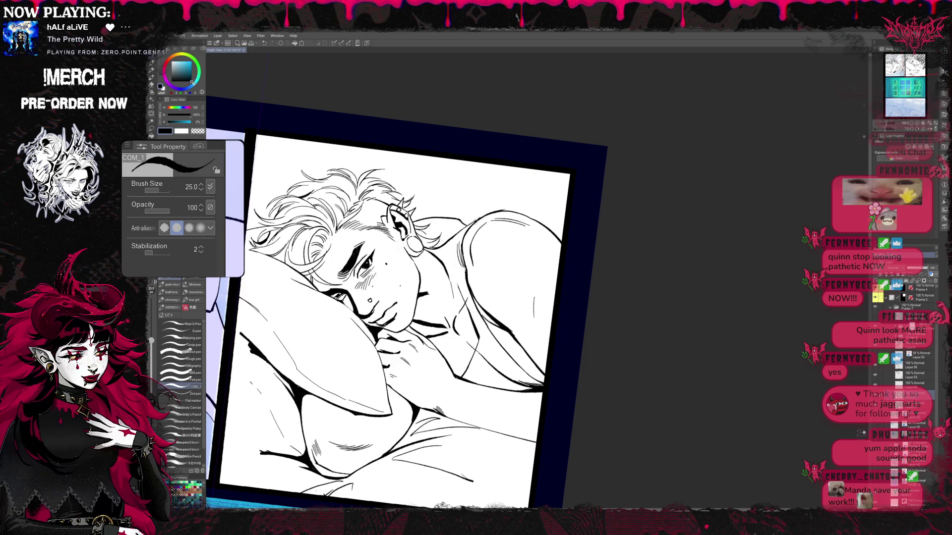
{"action": "key", "text": "e"}
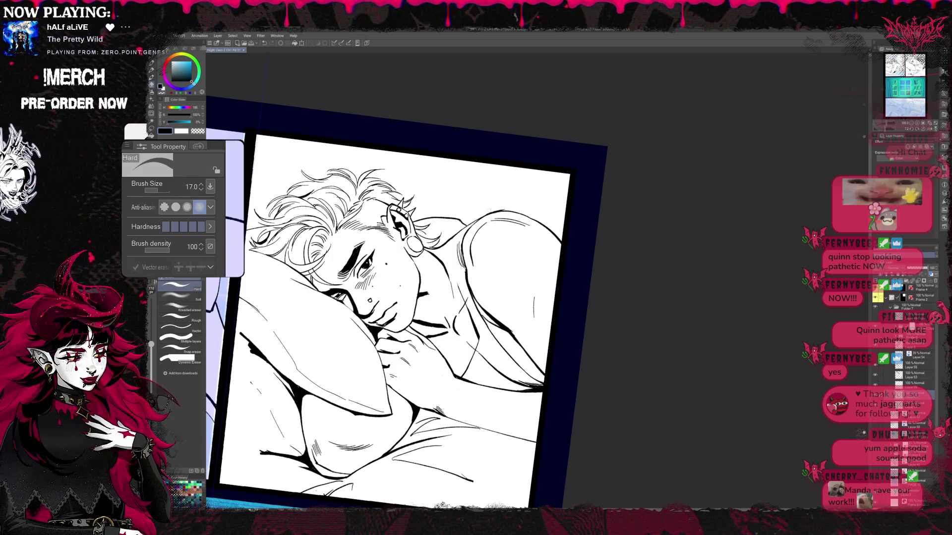
{"action": "left_click_drag", "start_coordinate": [489, 212], "coordinate": [505, 210]}
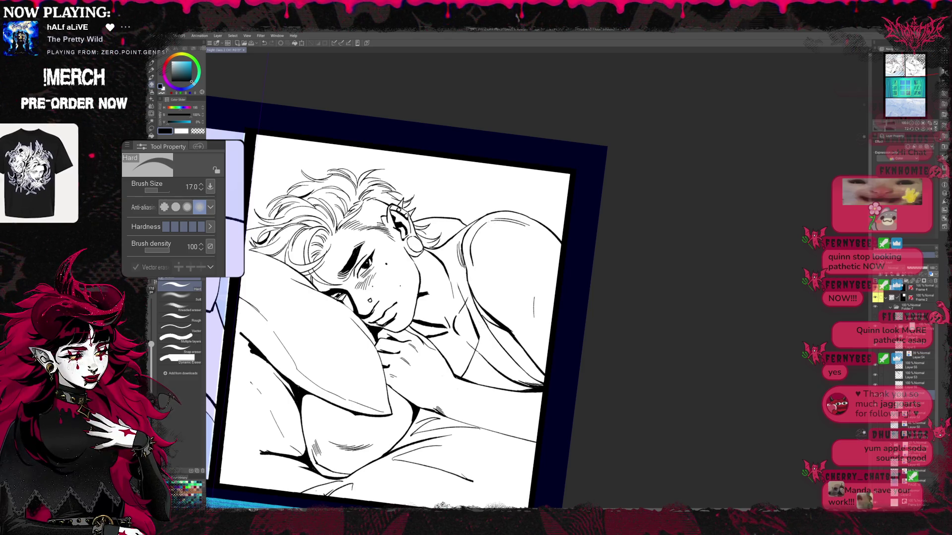
{"action": "key", "text": "p"}
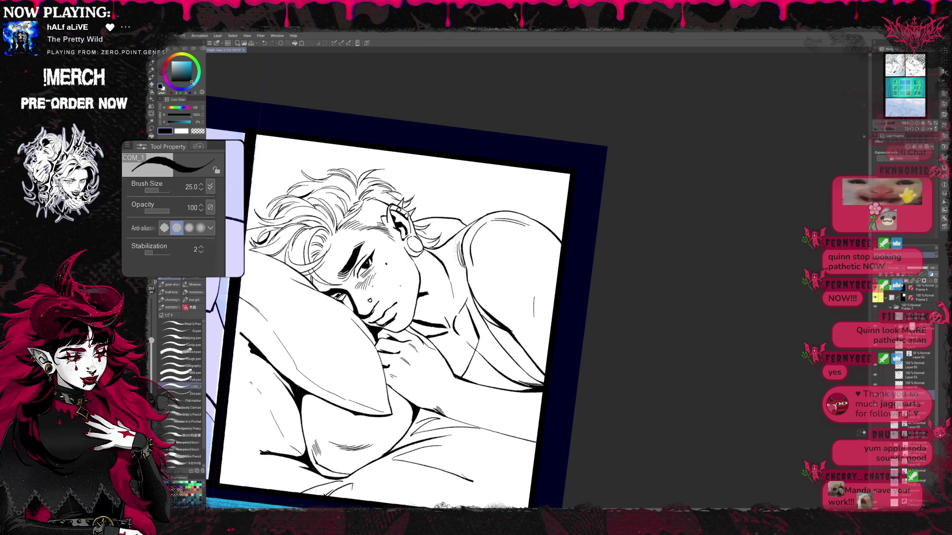
{"action": "left_click_drag", "start_coordinate": [456, 227], "coordinate": [458, 276]}
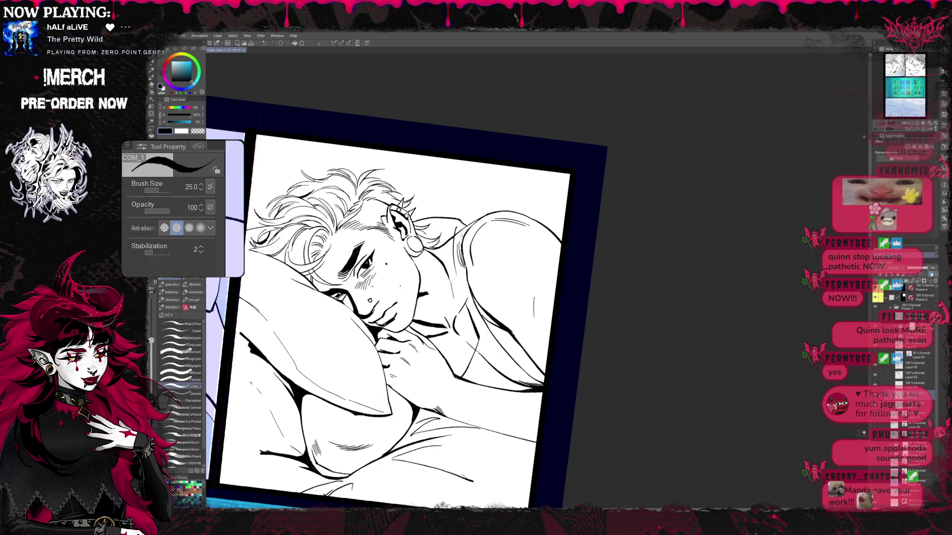
{"action": "left_click_drag", "start_coordinate": [456, 228], "coordinate": [468, 309]}
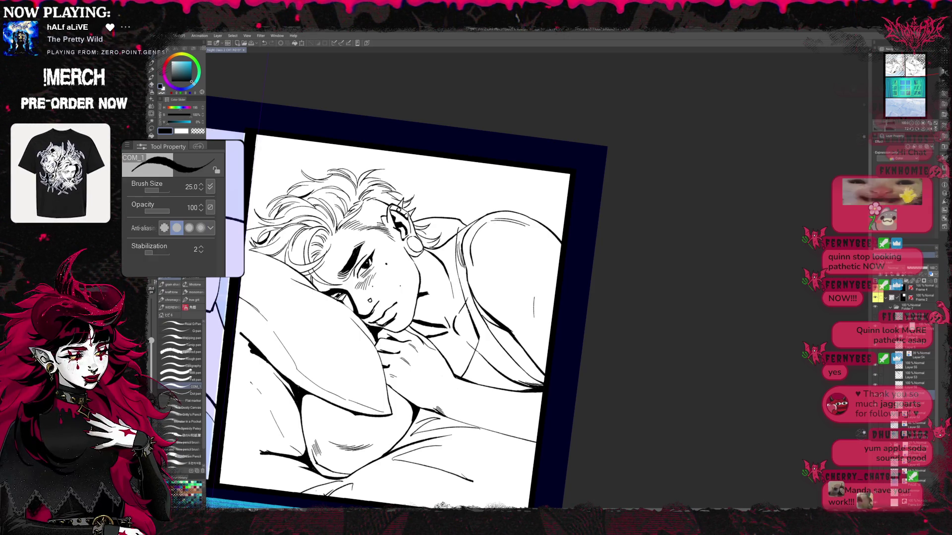
Step: Ink a short stroke and a curved stroke at the man's armpit
{"action": "key", "text": "e"}
{"action": "key", "text": "p"}
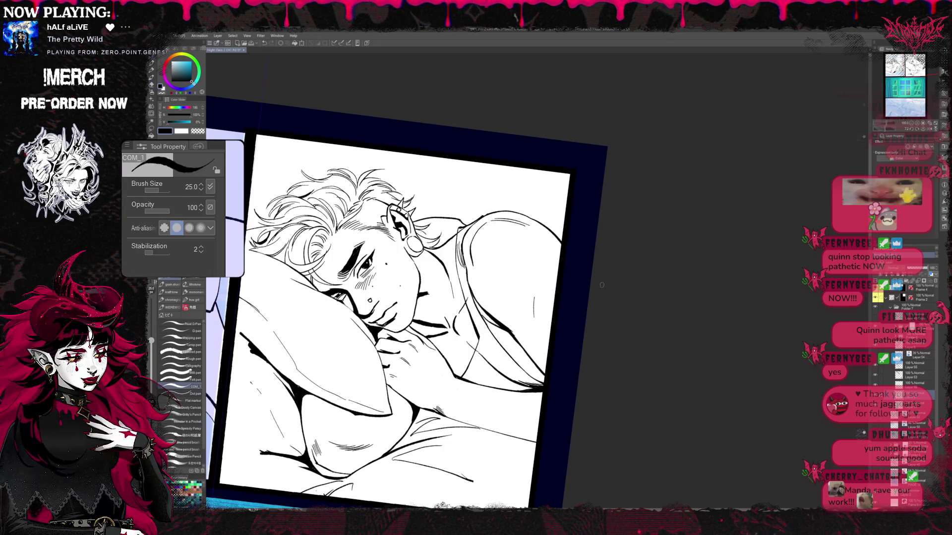
{"action": "key", "text": "b"}
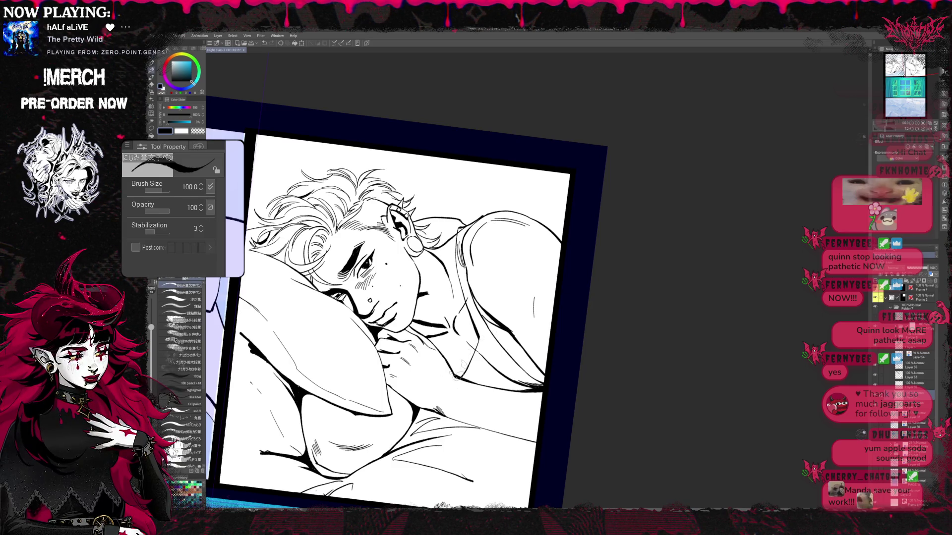
{"action": "key", "text": "p"}
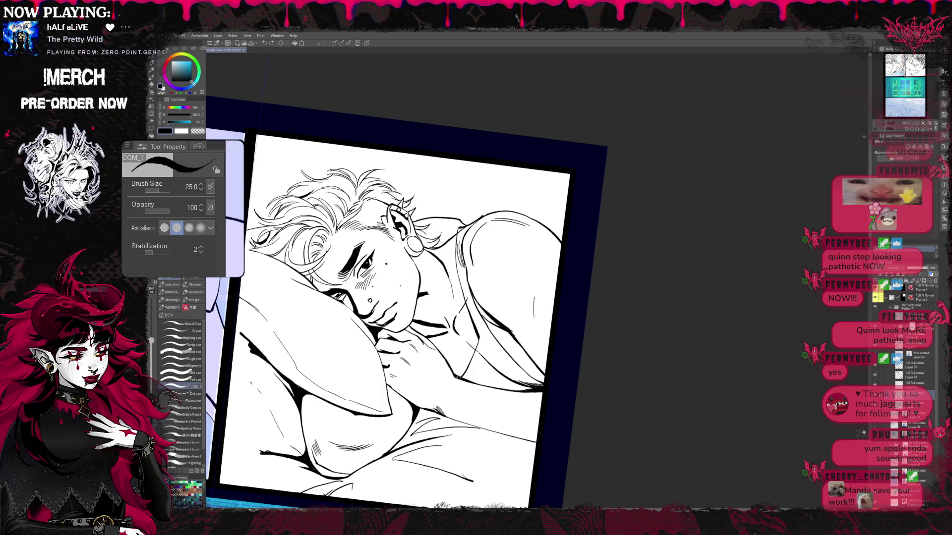
{"action": "mouse_move", "coordinate": [460, 379]}
{"action": "left_mouse_down"}
{"action": "mouse_move", "coordinate": [456, 361]}
{"action": "mouse_move", "coordinate": [469, 362]}
{"action": "left_mouse_up"}
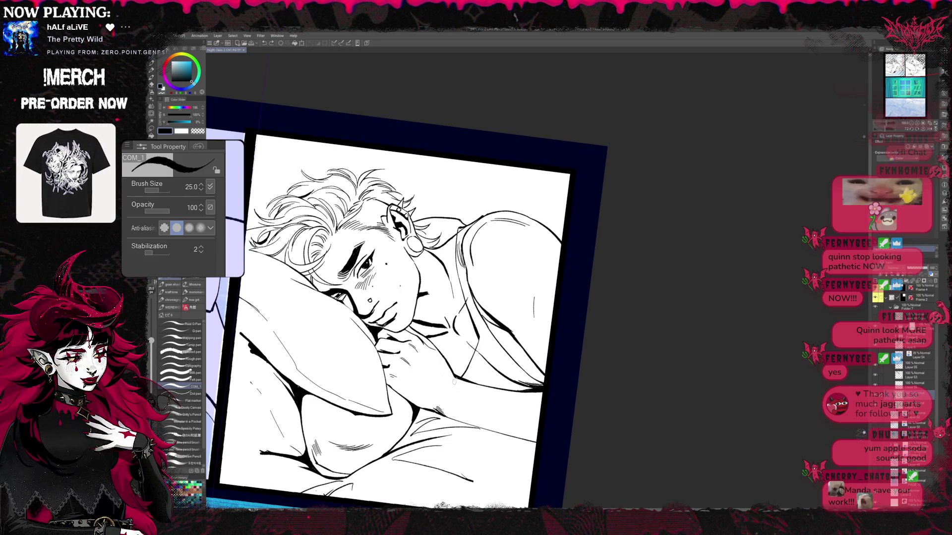
{"action": "left_click_drag", "start_coordinate": [463, 361], "coordinate": [448, 369]}
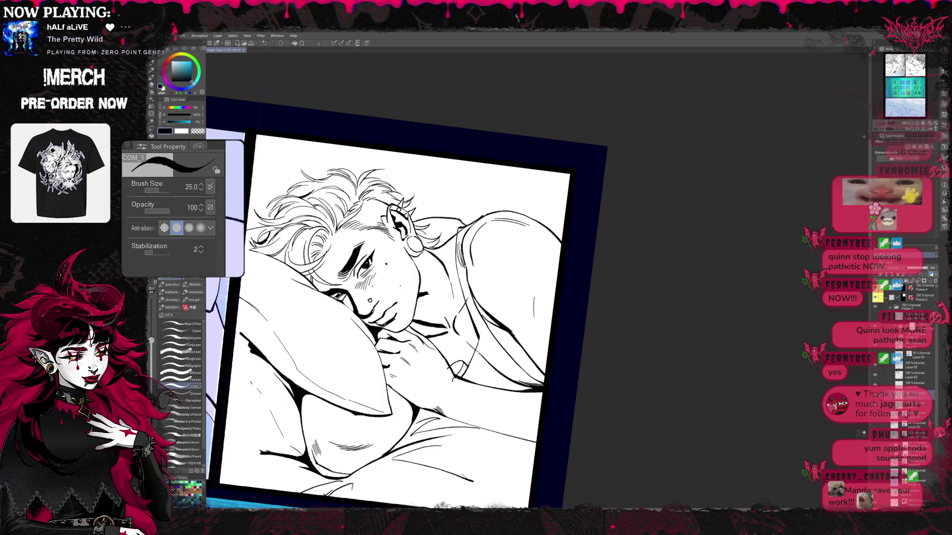
Step: Rotate and enlarge the canvas view of the panel
{"action": "key", "text": "t"}
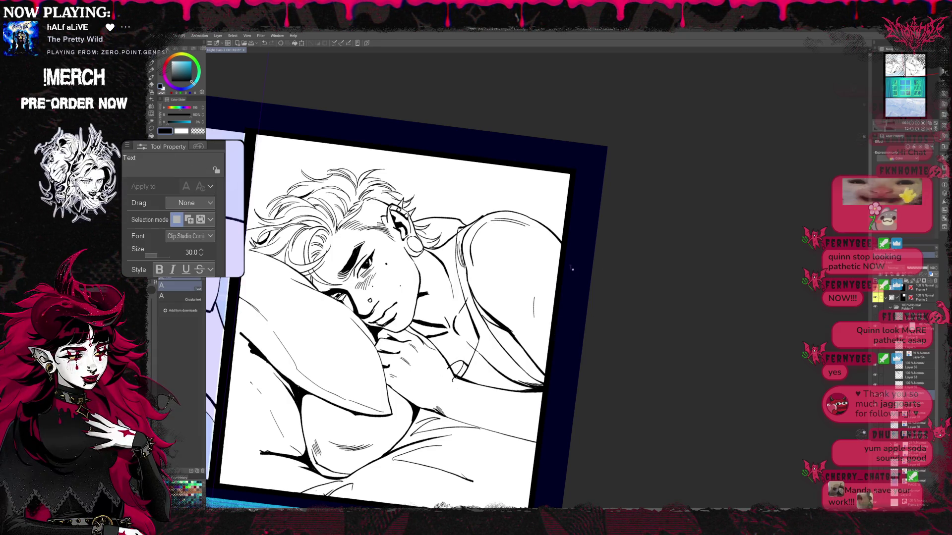
{"action": "key", "text": "r"}
{"action": "mouse_move", "coordinate": [584, 235]}
{"action": "left_mouse_down"}
{"action": "mouse_move", "coordinate": [570, 188]}
{"action": "mouse_move", "coordinate": [536, 159]}
{"action": "left_mouse_up"}
{"action": "key", "text": "p"}
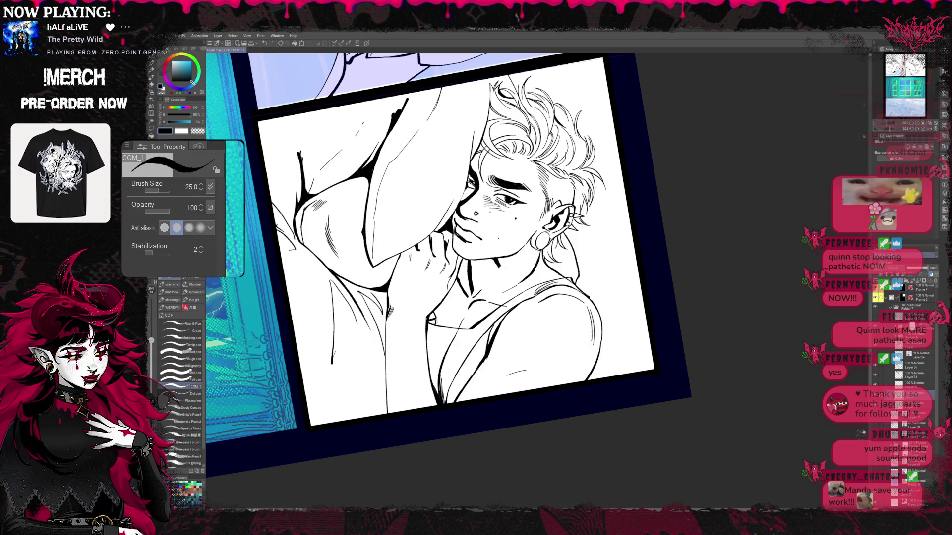
{"action": "key", "text": "e"}
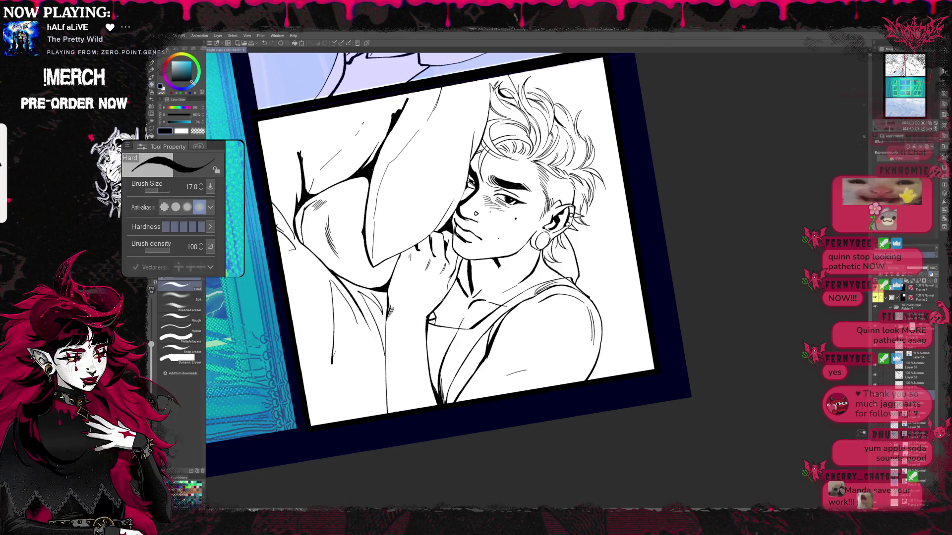
{"action": "mouse_move", "coordinate": [436, 302]}
{"action": "left_mouse_down"}
{"action": "mouse_move", "coordinate": [421, 273]}
{"action": "mouse_move", "coordinate": [412, 288]}
{"action": "left_mouse_up"}
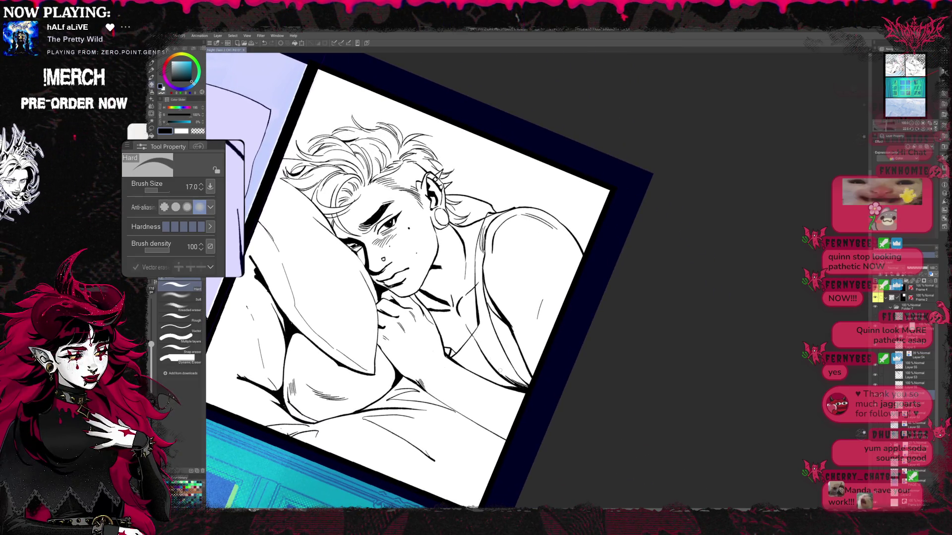